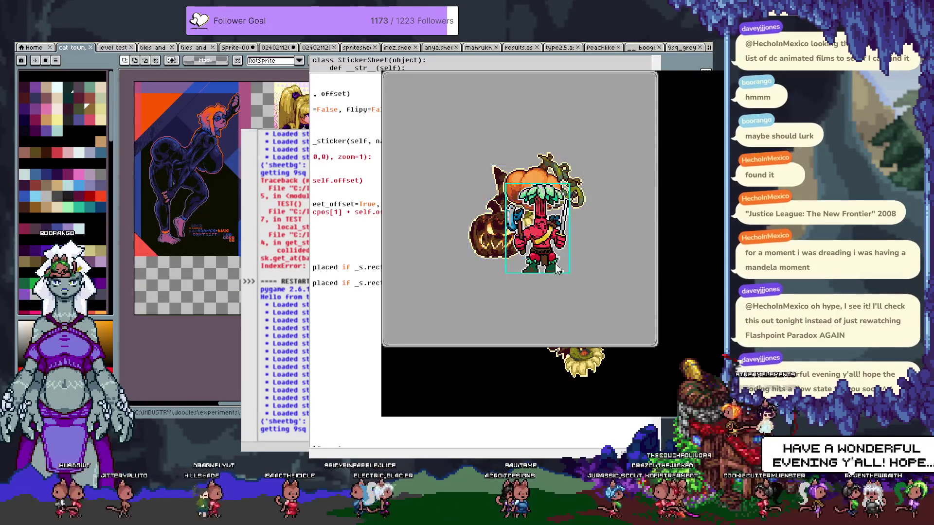
- Move the red character right, drop a witch on the jack-o-lantern, and close the sticker test
mouse_move(519, 224)
mouse_down()
mouse_move(550, 284)
mouse_move(607, 253)
mouse_up()
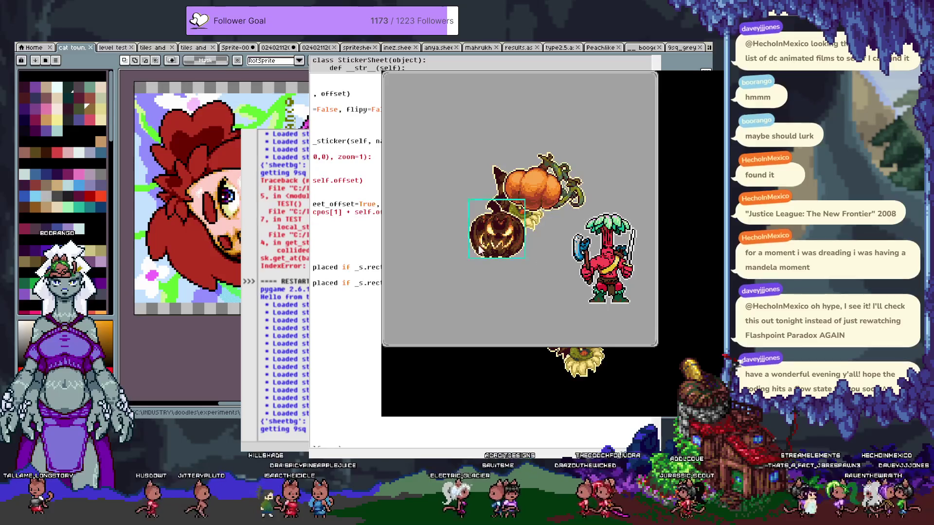
click(535, 219)
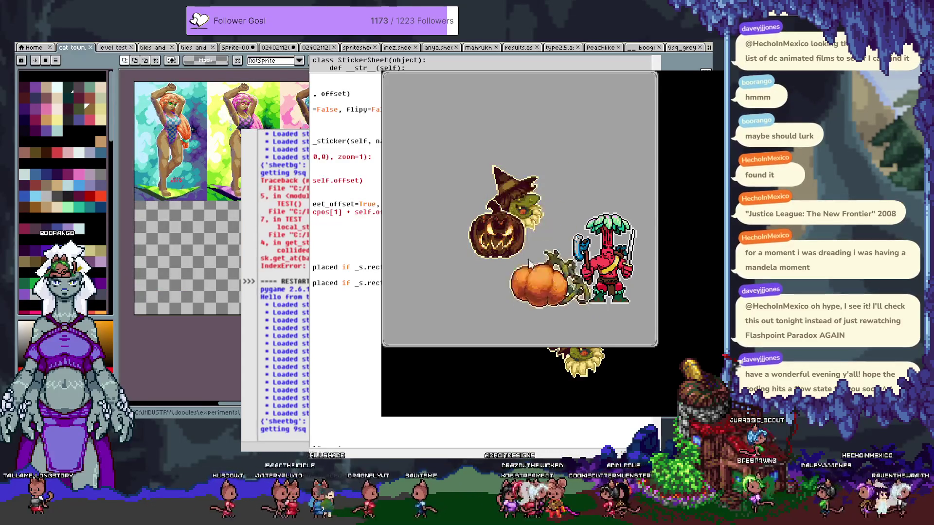
click(510, 223)
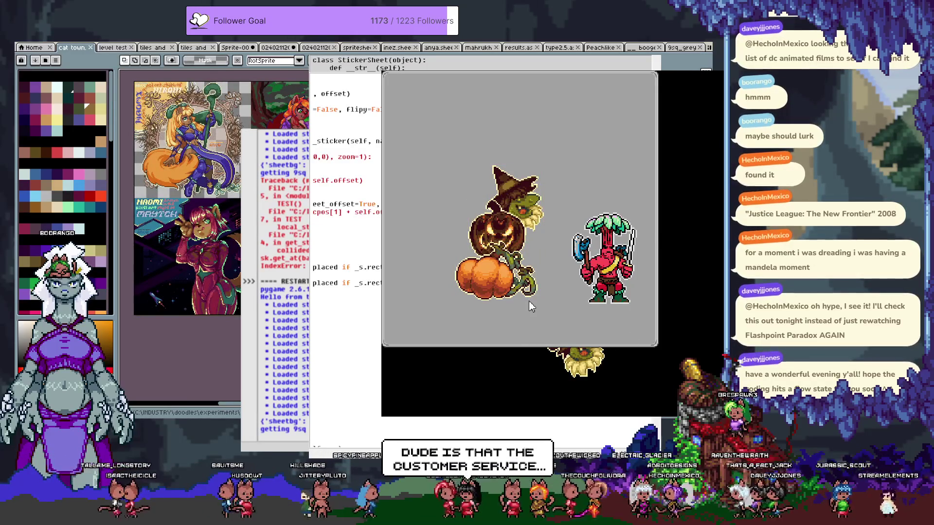
key(Escape)
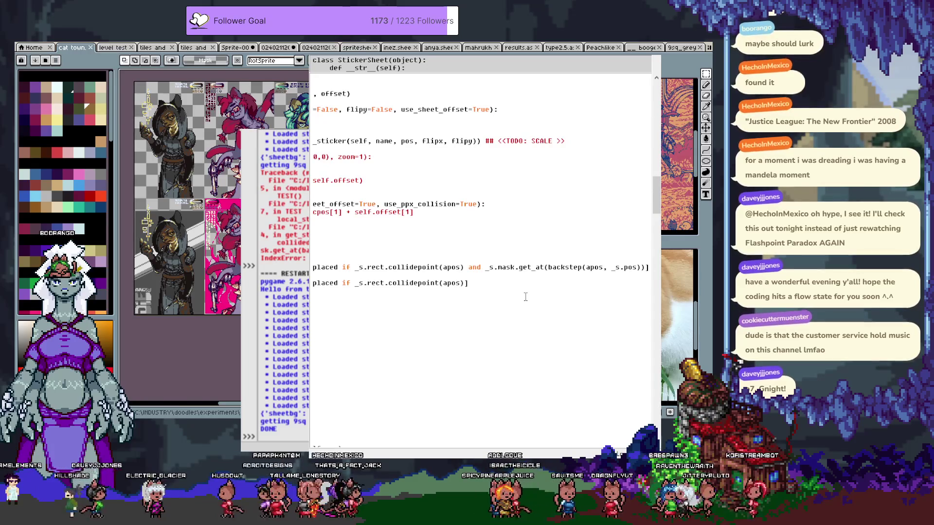
- Scroll the code to column 0 and return to the IDLE StickerSheet editor and shell
key(Home)
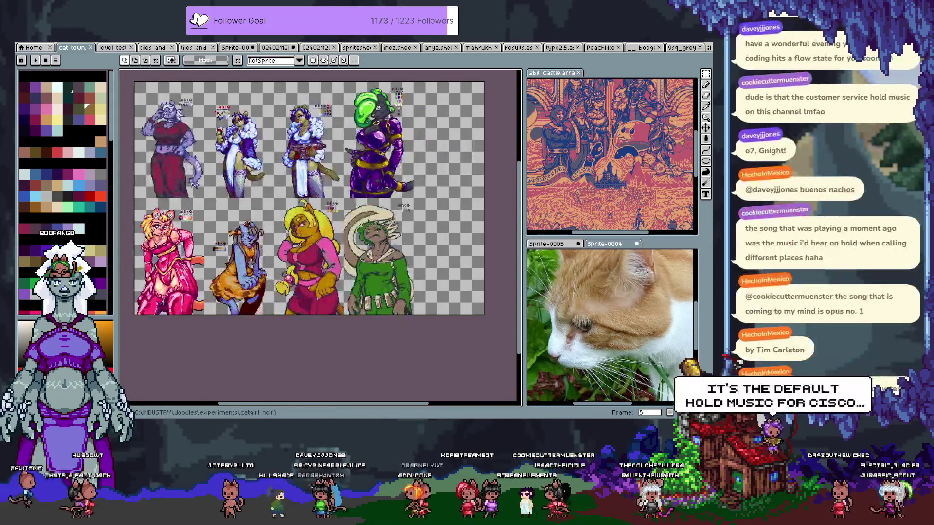
key(alt+Tab)
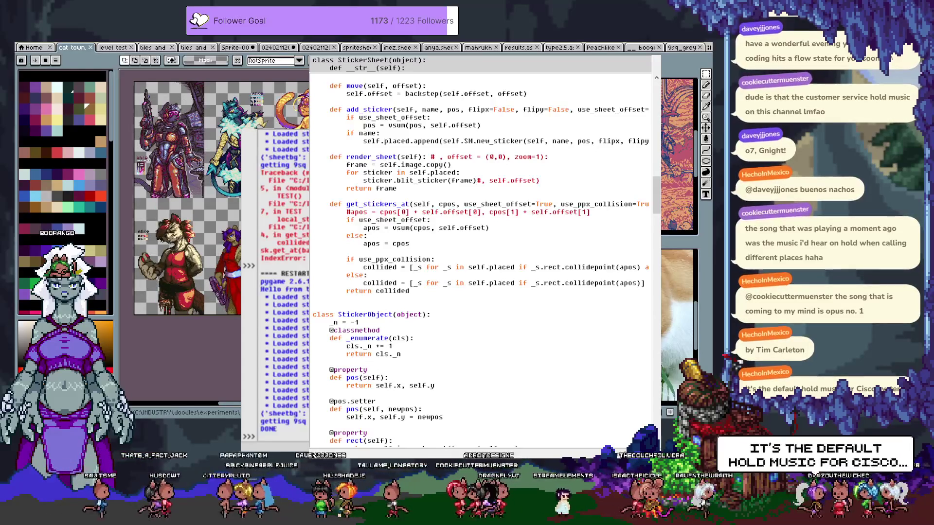
- Run the sticker test and place three witches, a red monster and a spider
key(F5)
mouse_move(502, 182)
mouse_down()
mouse_move(559, 229)
mouse_move(591, 184)
mouse_move(523, 302)
mouse_up()
click(523, 302)
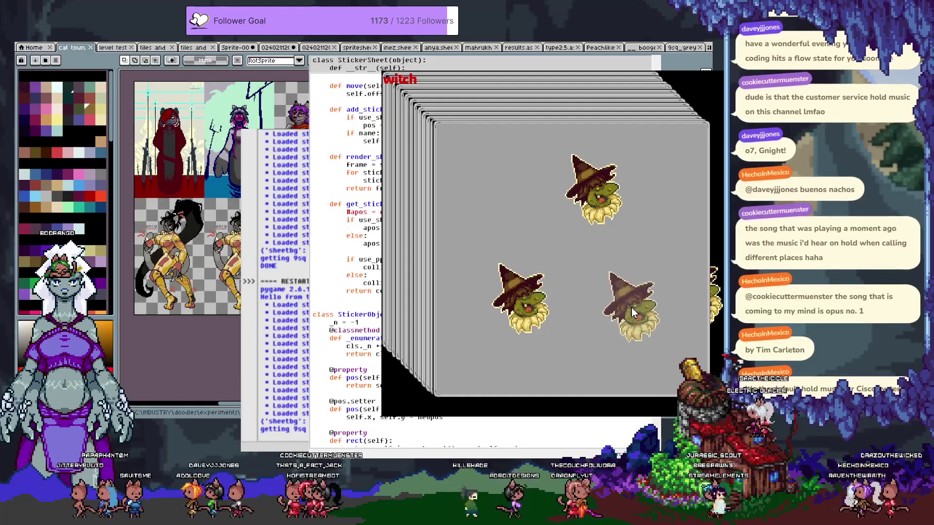
click(641, 291)
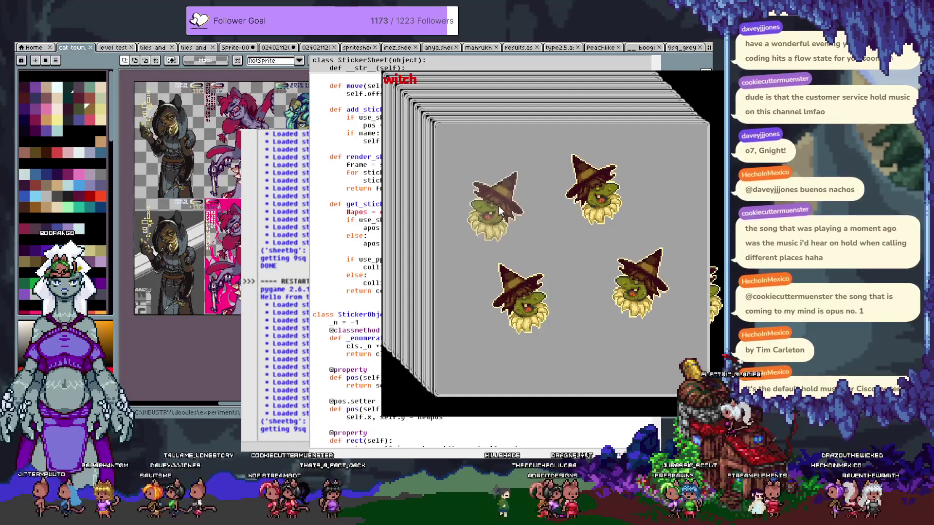
scroll(498, 206, down, 1)
click(475, 191)
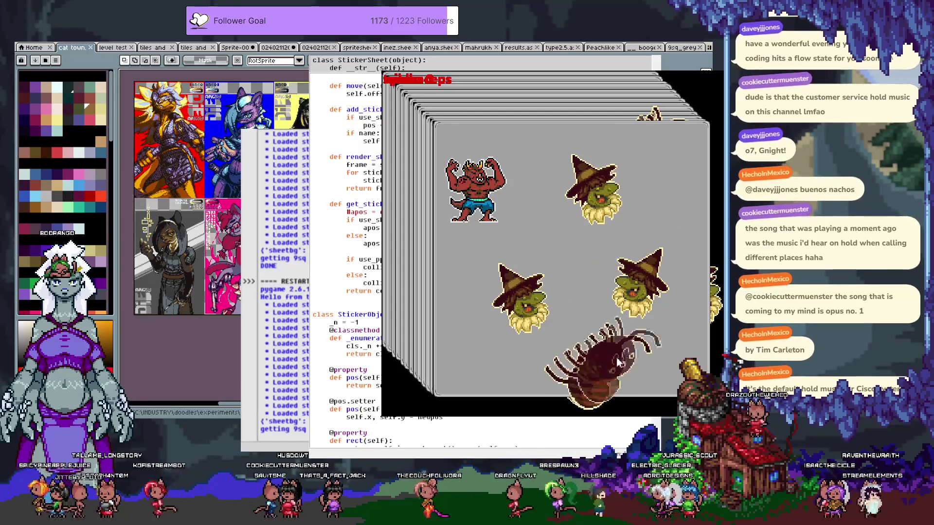
click(618, 362)
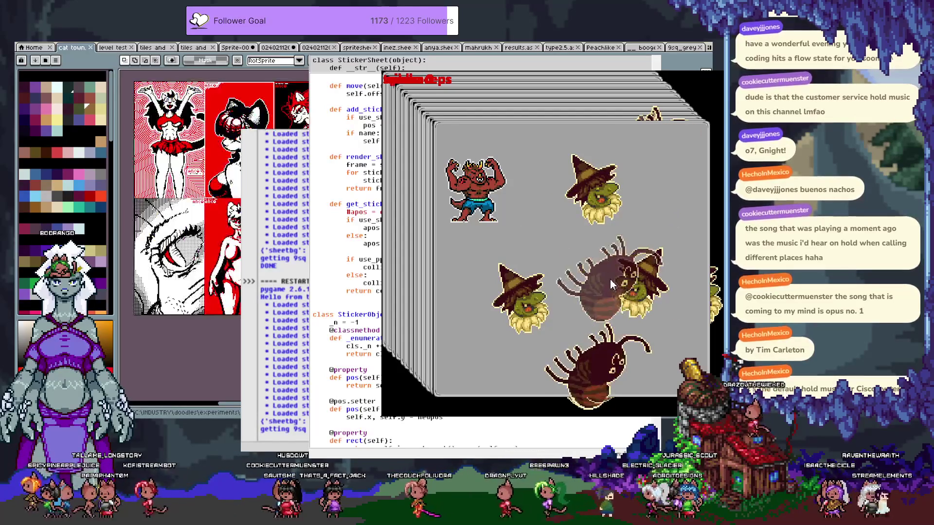
- Place the leafy-haired goblin group, then drag the red goblin lower right and the middle witch up
scroll(579, 252, down, 1)
scroll(582, 251, down, 3)
scroll(579, 255, down, 4)
click(584, 261)
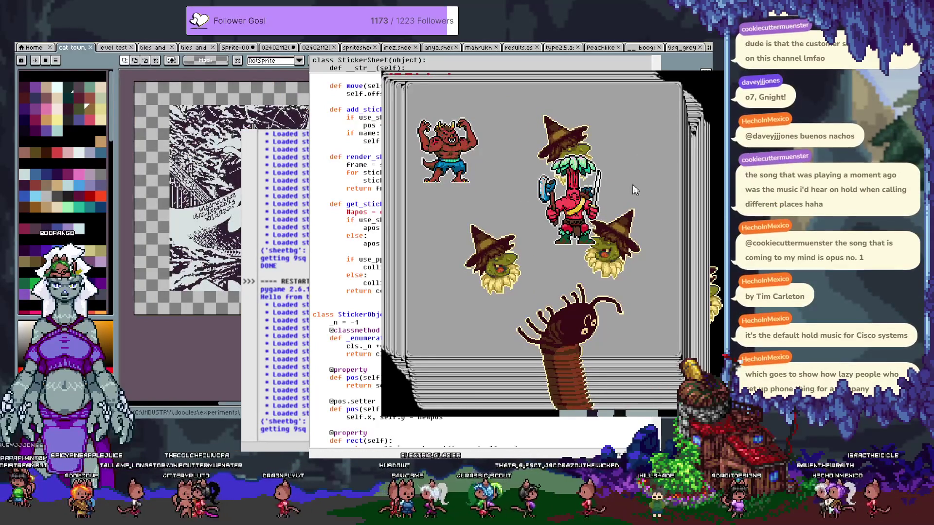
mouse_move(572, 204)
mouse_down()
mouse_move(615, 282)
mouse_move(637, 291)
mouse_up()
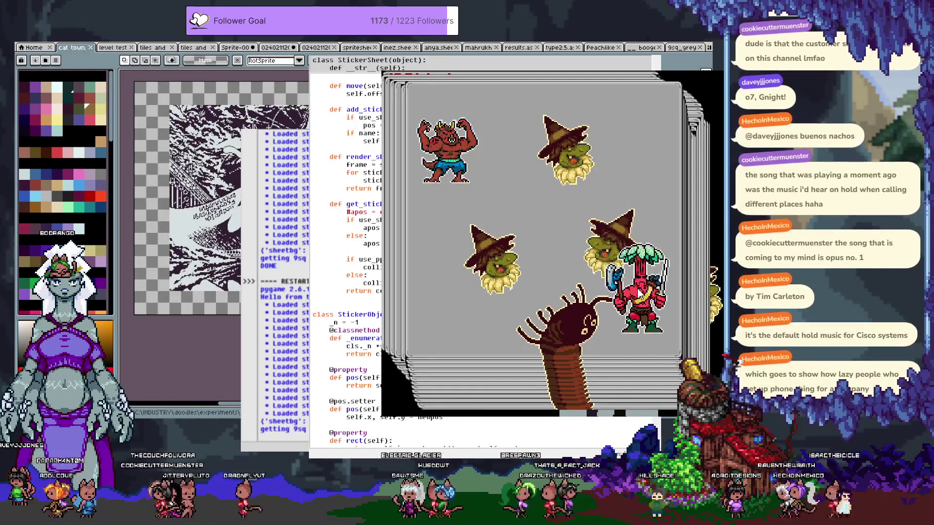
mouse_move(605, 241)
mouse_down()
mouse_move(602, 224)
mouse_move(566, 240)
mouse_move(505, 208)
mouse_up()
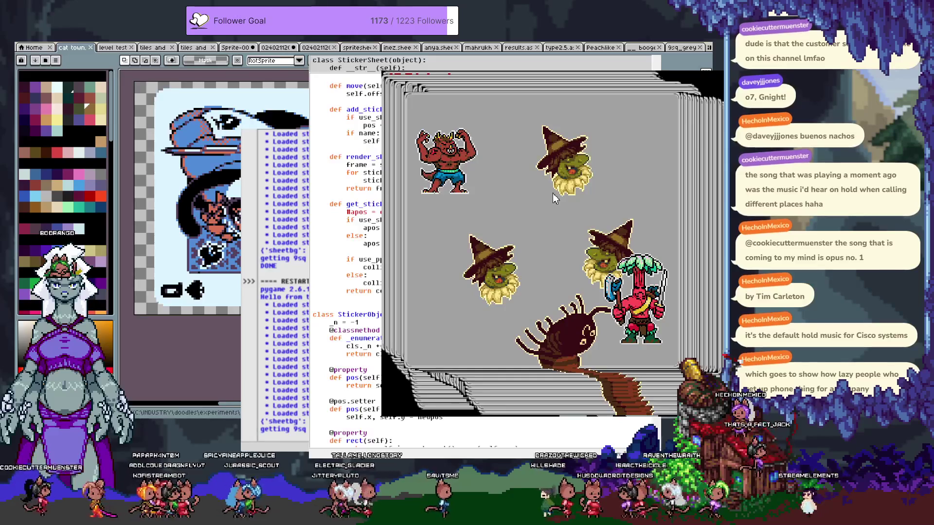
- Close the sticker test window and switch to the pixel-art editor's sprite canvas
key(Escape)
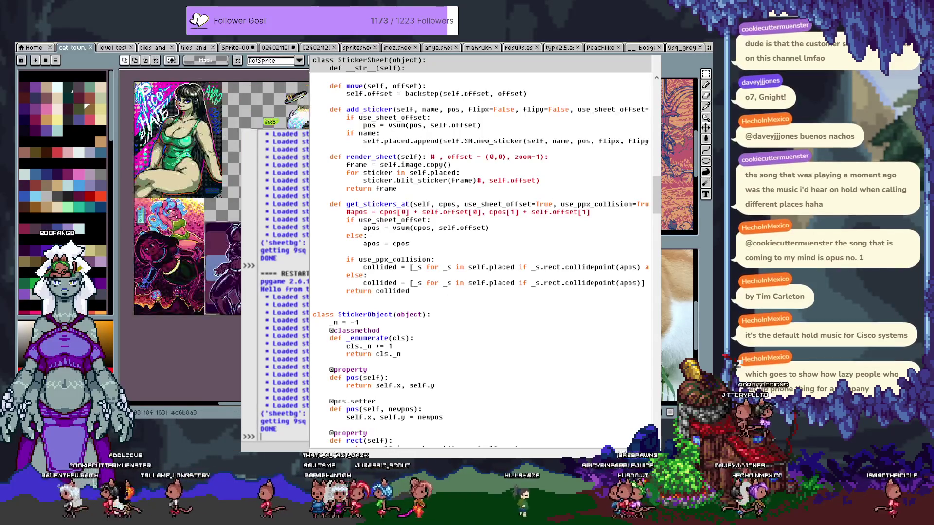
key(alt+Tab)
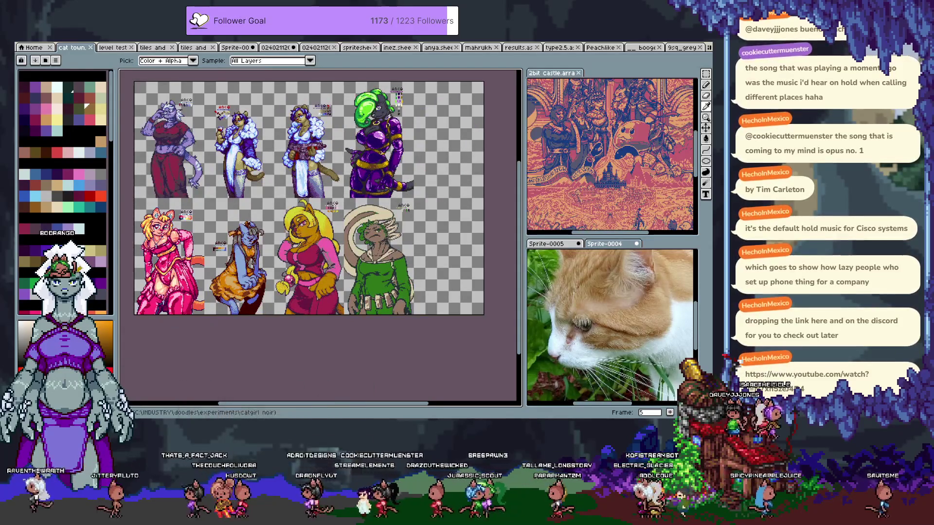
- Switch to the selection tool in Pro Motion NG
key(m)
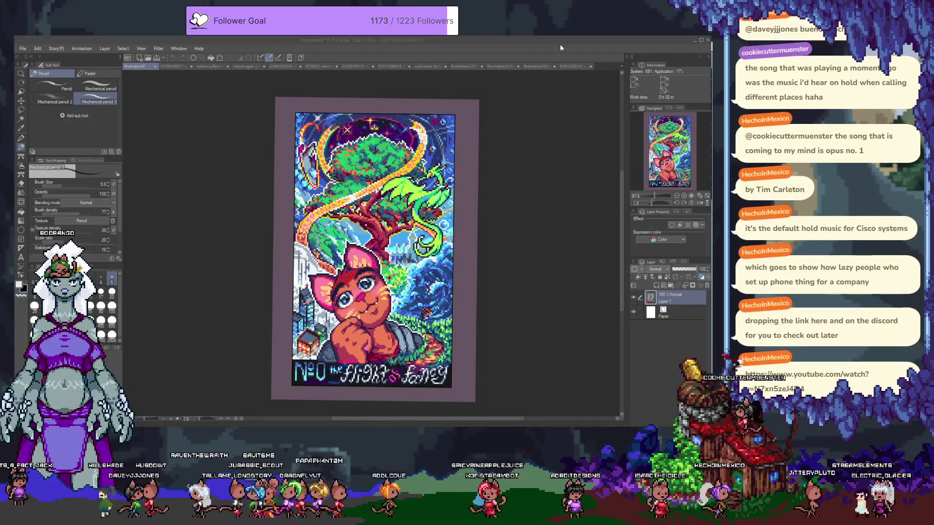
- Confirm the new 2222 × 2222 px blank canvas, Illustration6
key(Return)
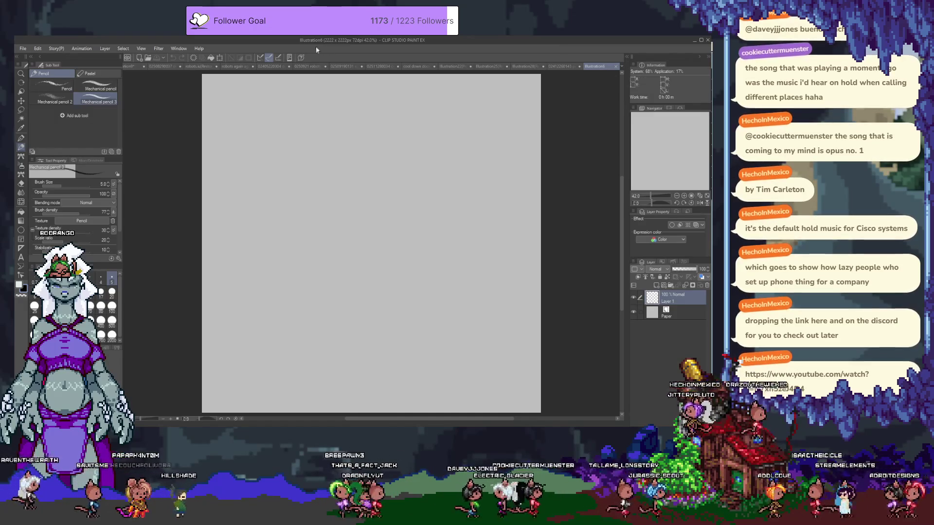
- Add a layer folder, select Layer 1, zoom in, and choose the Symmetrical ruler
click(670, 286)
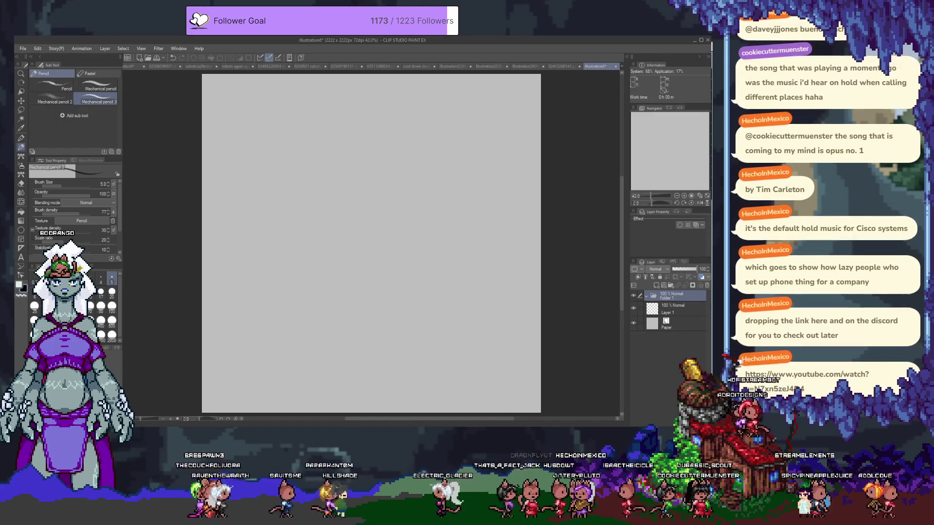
click(678, 310)
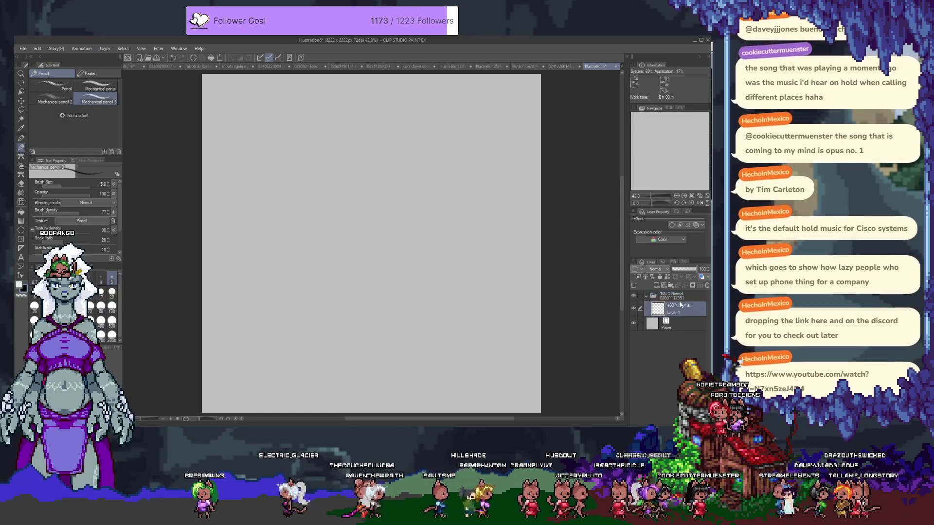
scroll(319, 219, up, 2)
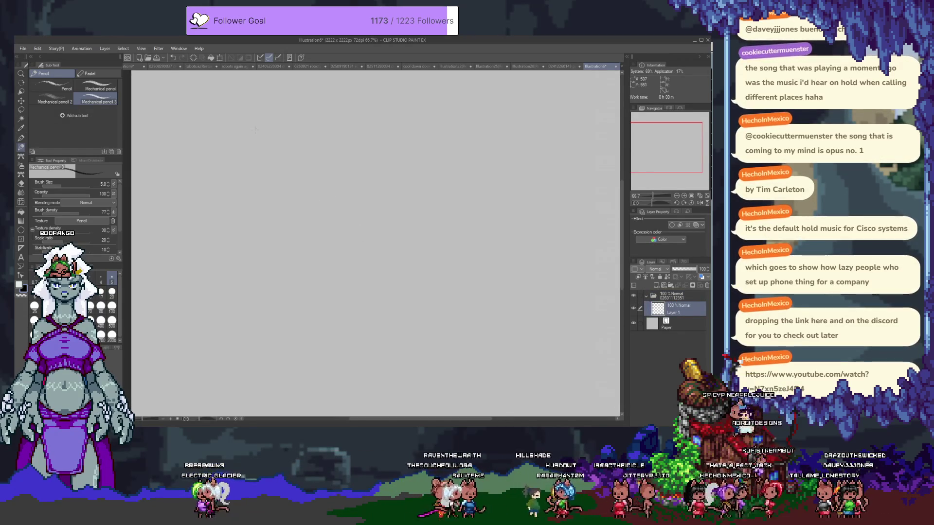
click(20, 248)
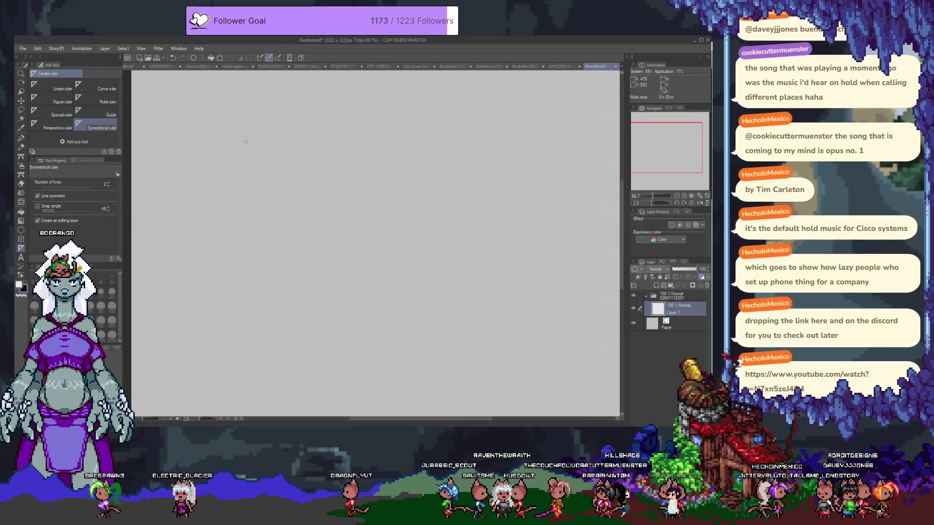
- Place a vertical symmetry ruler down the canvas
drag(242, 142, 250, 181)
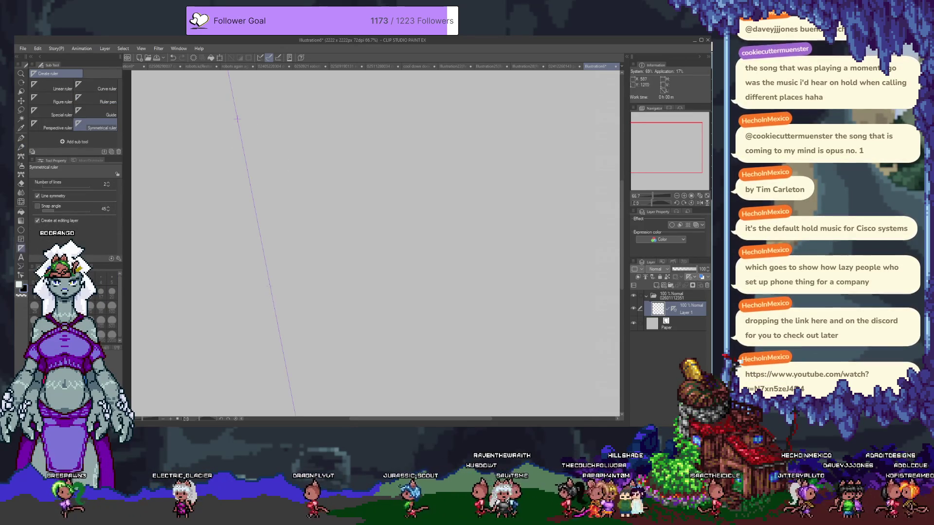
key(ctrl+z)
drag(268, 117, 268, 178)
- Set the Mechanical pencil to size 6.0 and shift the symmetry guide further right
key(p)
key(p)
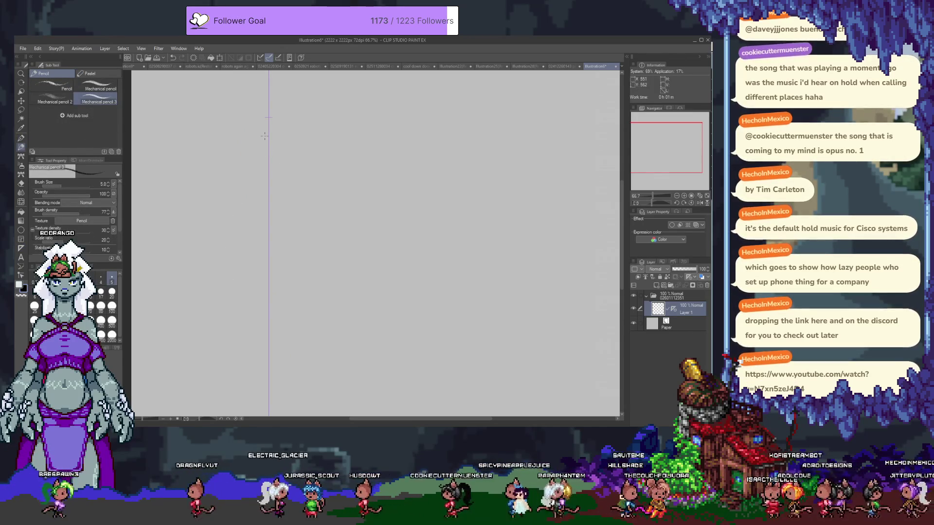
scroll(265, 136, up, 1)
key(bracketright)
scroll(376, 167, up, 2)
scroll(340, 184, down, 1)
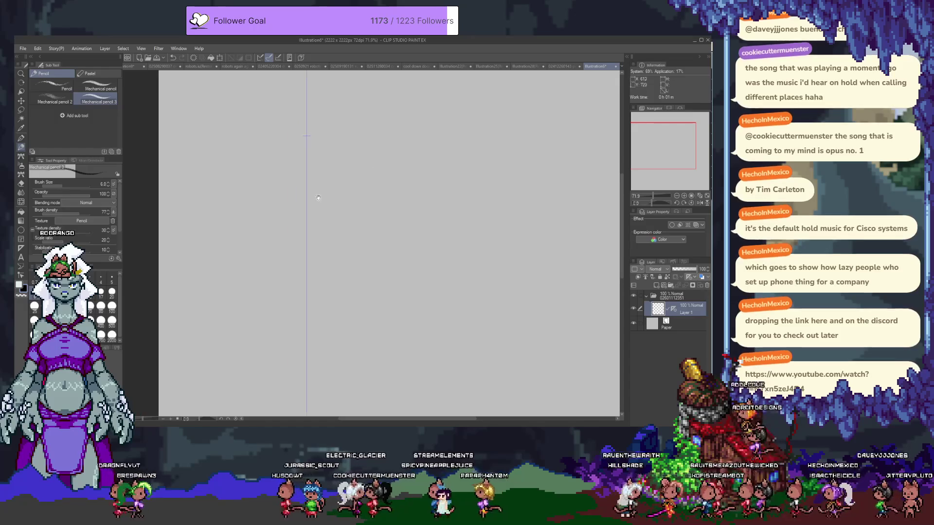
scroll(310, 173, down, 1)
scroll(310, 173, up, 1)
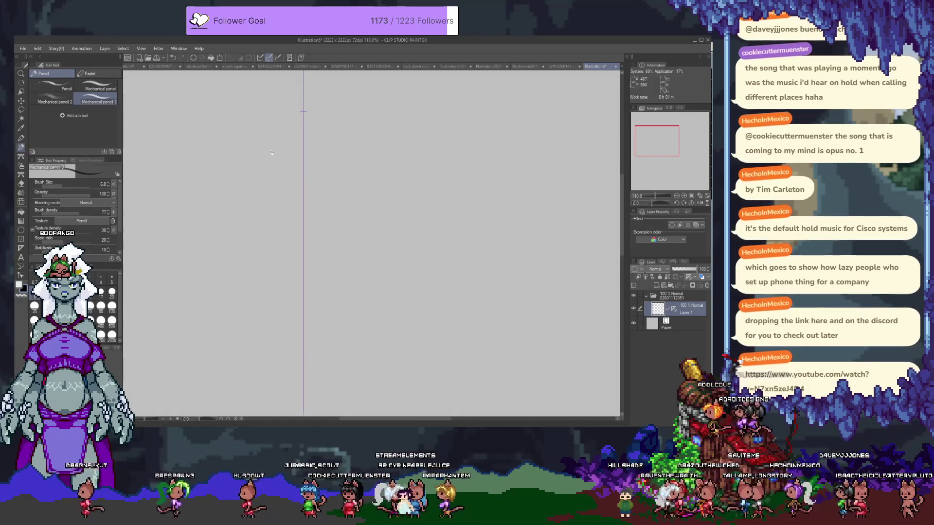
scroll(312, 187, up, 1)
key(k)
drag(289, 212, 461, 204)
- Sketch trial head circles and neck strokes on the guide, undoing back to an empty canvas
key(p)
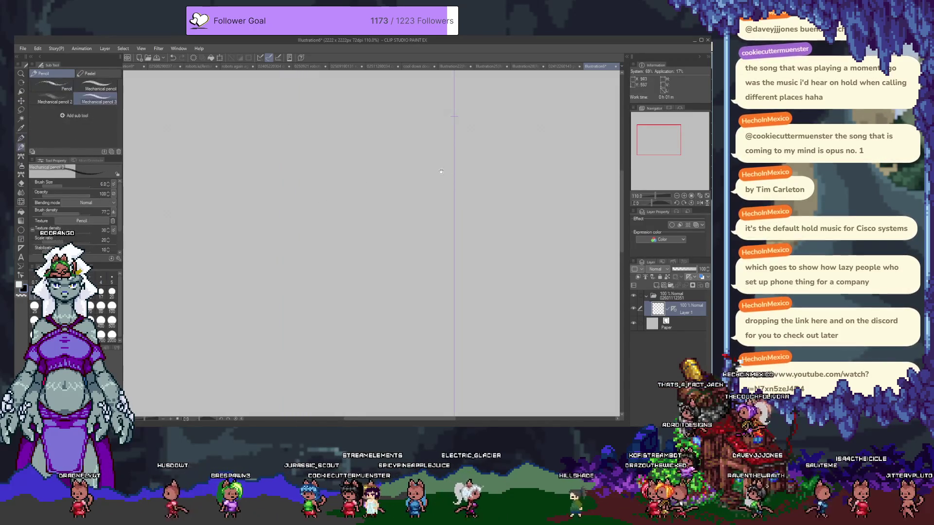
scroll(423, 161, right, 2)
drag(389, 118, 388, 199)
key(ctrl+z)
drag(389, 116, 389, 202)
key(ctrl+z)
mouse_move(389, 114)
mouse_down()
mouse_move(351, 147)
mouse_move(389, 204)
mouse_up()
key(ctrl+z)
drag(389, 111, 389, 204)
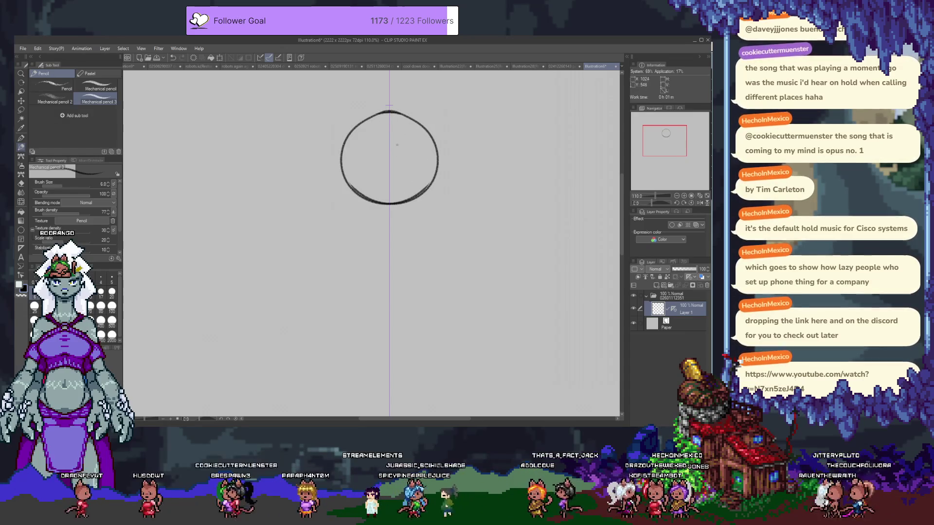
mouse_move(364, 199)
mouse_down()
mouse_move(370, 220)
mouse_move(328, 233)
mouse_move(302, 183)
mouse_up()
key(ctrl+z)
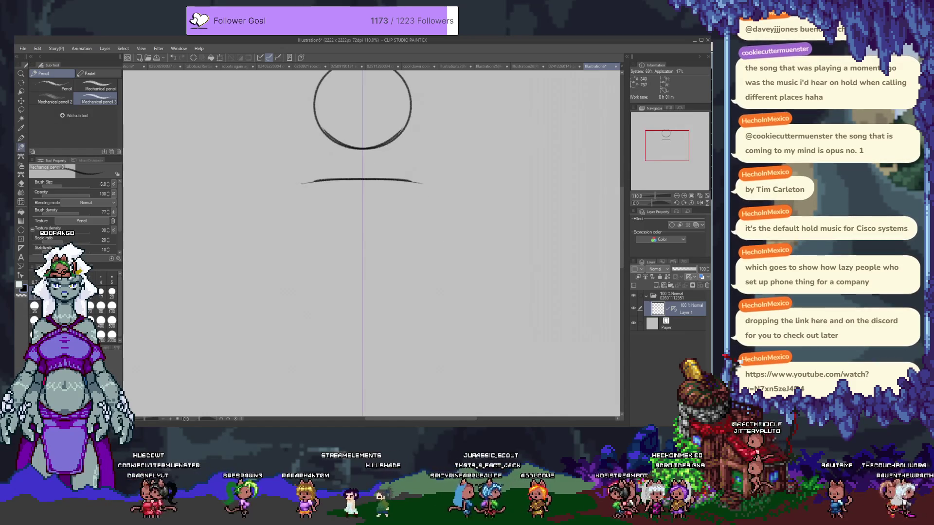
drag(306, 238, 323, 304)
key(ctrl+z)
key(ctrl+z)
key(ctrl+z)
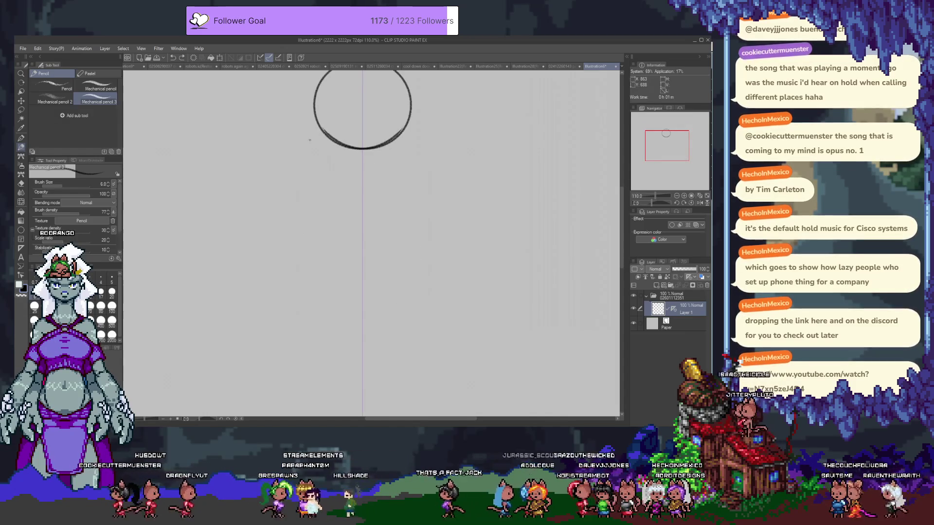
- Redraw the symmetric head circle on the guide over several retries
drag(366, 122, 363, 171)
key(ctrl+z)
drag(366, 117, 365, 159)
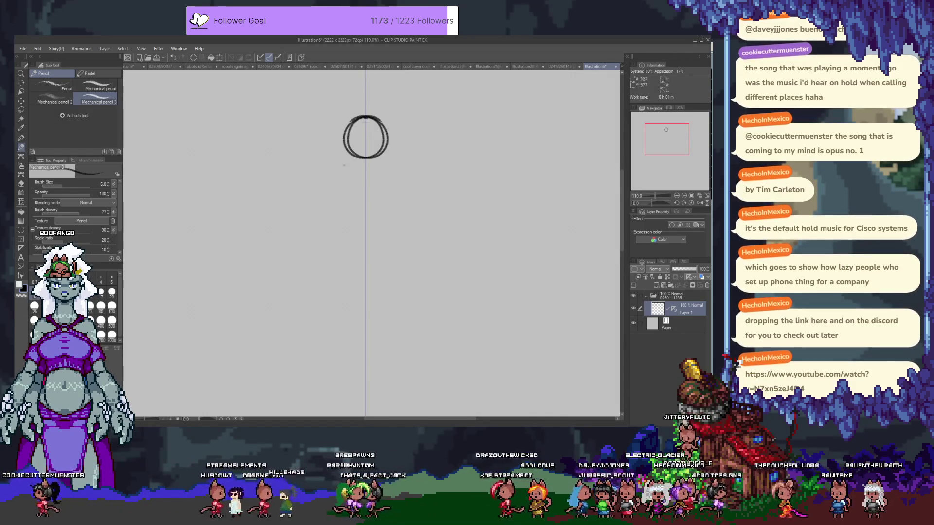
key(ctrl+z)
key(ctrl+z)
mouse_move(366, 117)
mouse_down()
mouse_move(346, 155)
mouse_move(366, 159)
mouse_up()
drag(366, 116, 366, 159)
key(ctrl+z)
key(ctrl+z)
drag(365, 121, 366, 175)
key(ctrl+z)
key(ctrl+z)
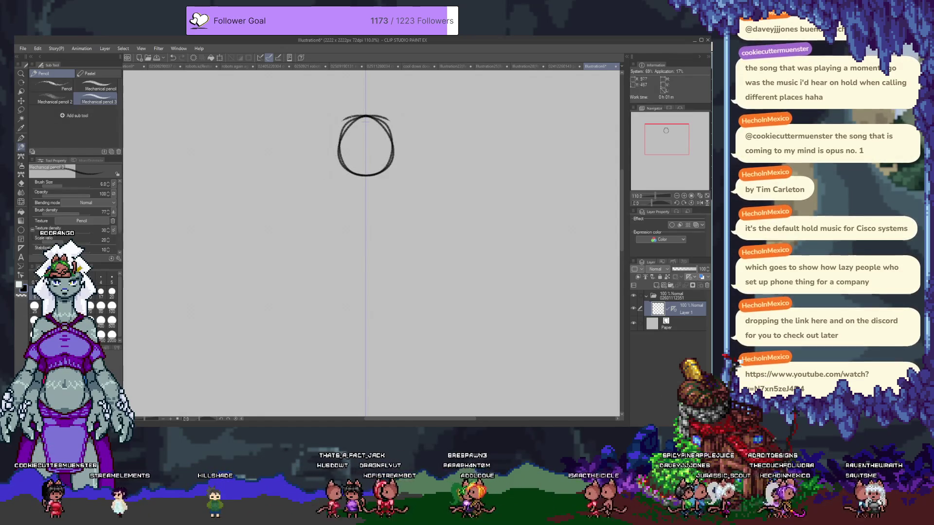
- Erase the inner line at the top of the head with the Hard eraser
key(e)
drag(362, 119, 340, 165)
key(ctrl+z)
mouse_move(363, 120)
mouse_down()
mouse_move(349, 156)
mouse_move(366, 119)
mouse_up()
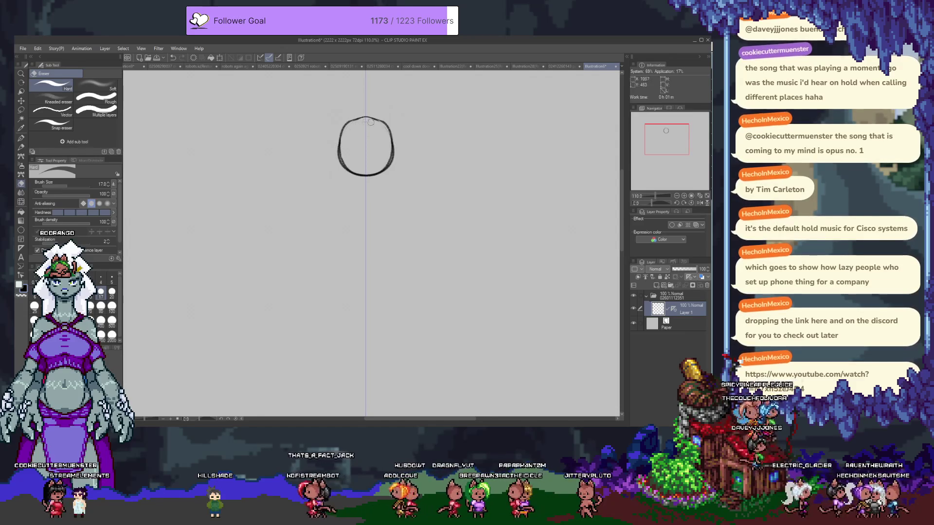
key(p)
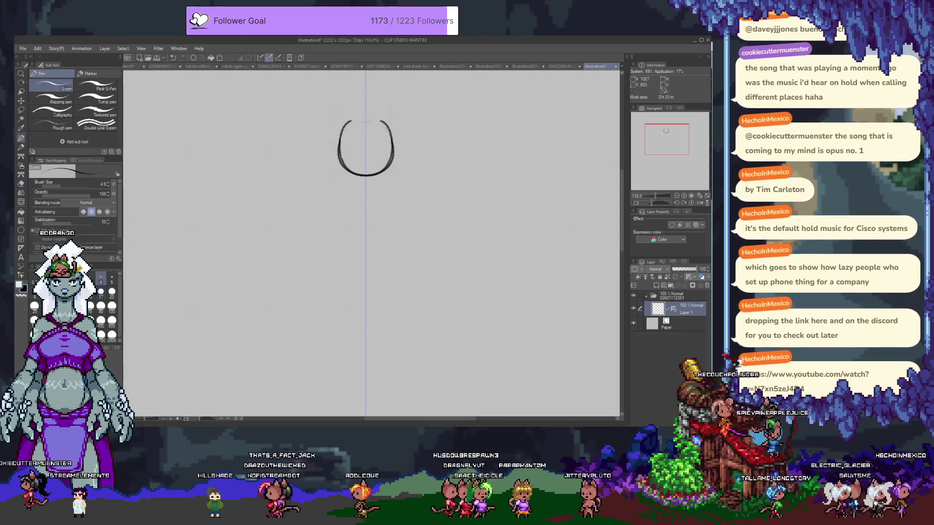
key(p)
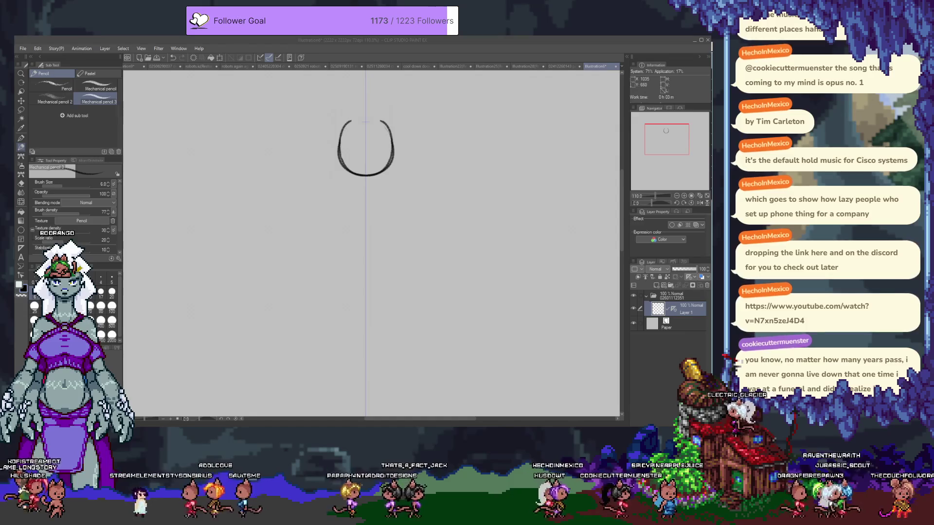
- Focus the canvas holding the mirrored U-shaped head outline
click(364, 198)
- Try flat strokes under the head, undoing them so only the head remains
mouse_move(366, 198)
mouse_down()
mouse_move(405, 181)
mouse_move(369, 181)
mouse_move(420, 182)
mouse_up()
key(ctrl+z)
drag(349, 189, 432, 188)
mouse_move(354, 188)
mouse_down()
mouse_move(420, 188)
mouse_move(378, 187)
mouse_up()
key(ctrl+z)
mouse_move(396, 187)
mouse_down()
mouse_move(427, 189)
mouse_move(404, 185)
mouse_up()
key(ctrl+z)
drag(347, 190, 428, 188)
key(ctrl+z)
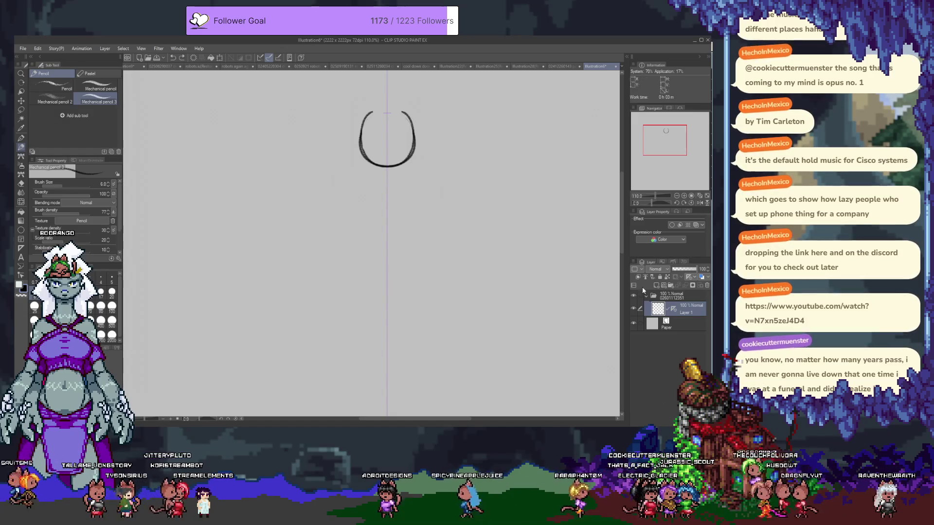
- Add Layer 2 for the body and make it the active layer
key(ctrl+shift+n)
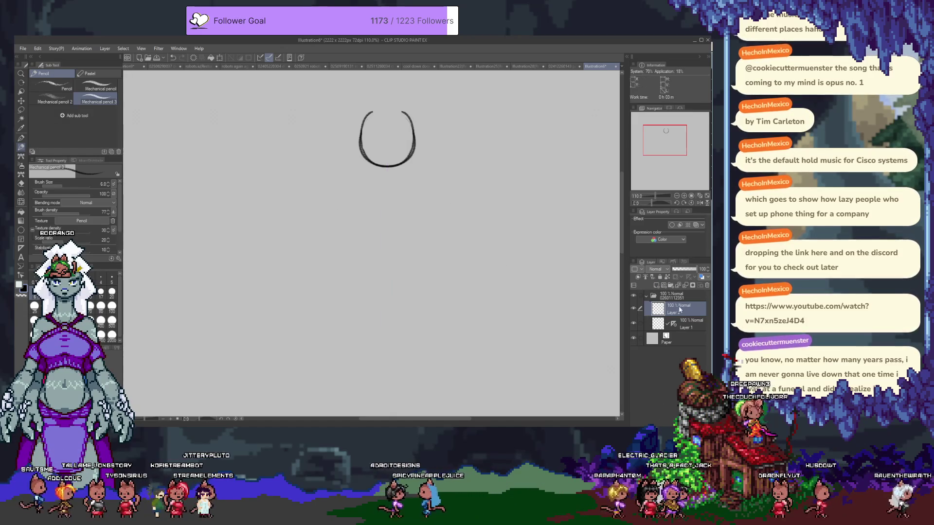
drag(674, 326, 681, 296)
click(680, 314)
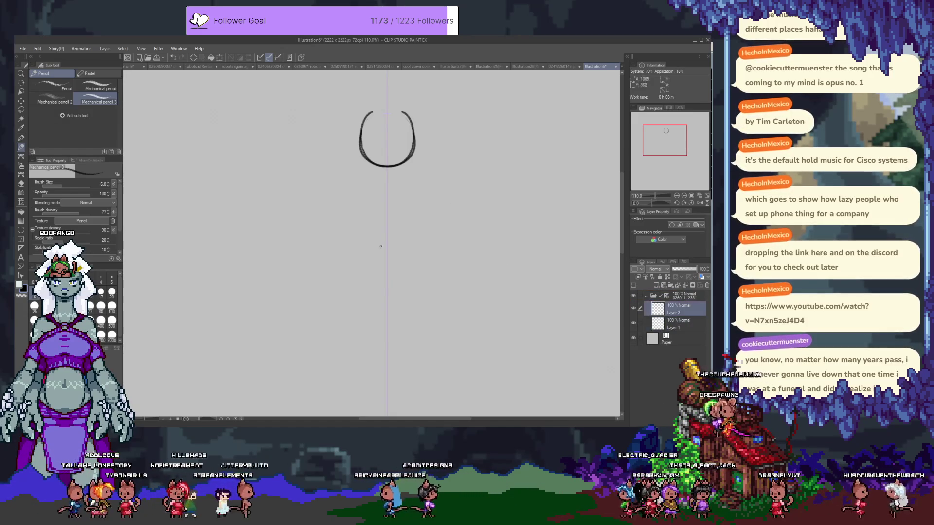
- Draw the mirrored torso arch below the shoulders after several shoulder-line retries
drag(358, 183, 416, 184)
key(ctrl+z)
drag(358, 183, 416, 183)
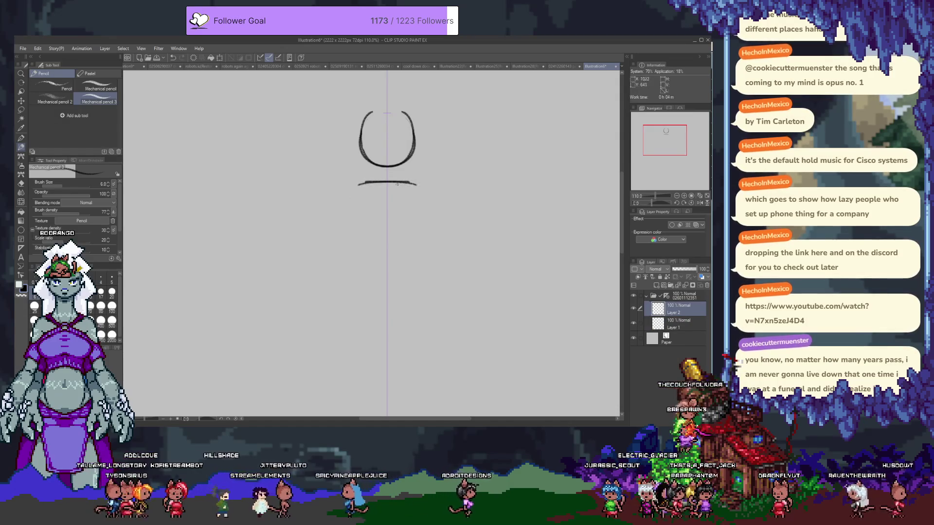
key(ctrl+z)
drag(363, 188, 416, 188)
key(ctrl+z)
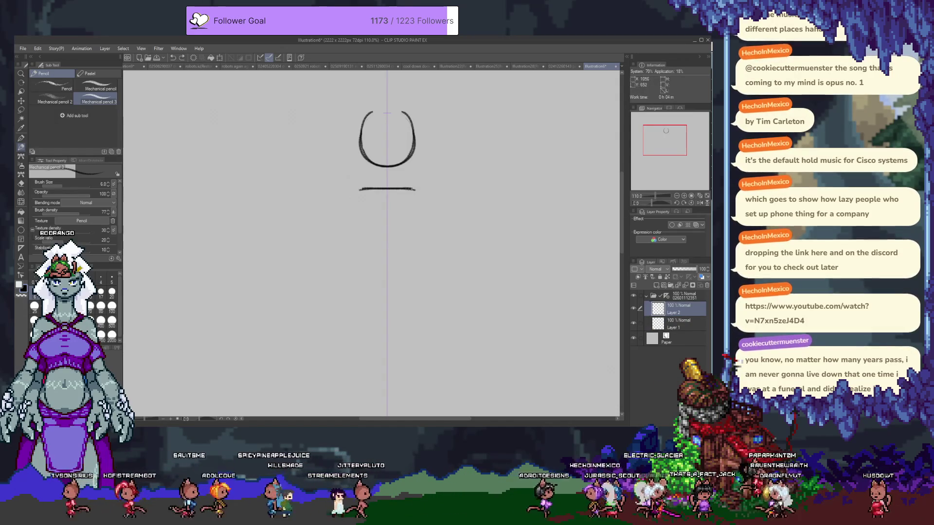
drag(355, 246, 418, 246)
key(ctrl+z)
drag(354, 236, 421, 236)
key(ctrl+z)
drag(354, 236, 421, 236)
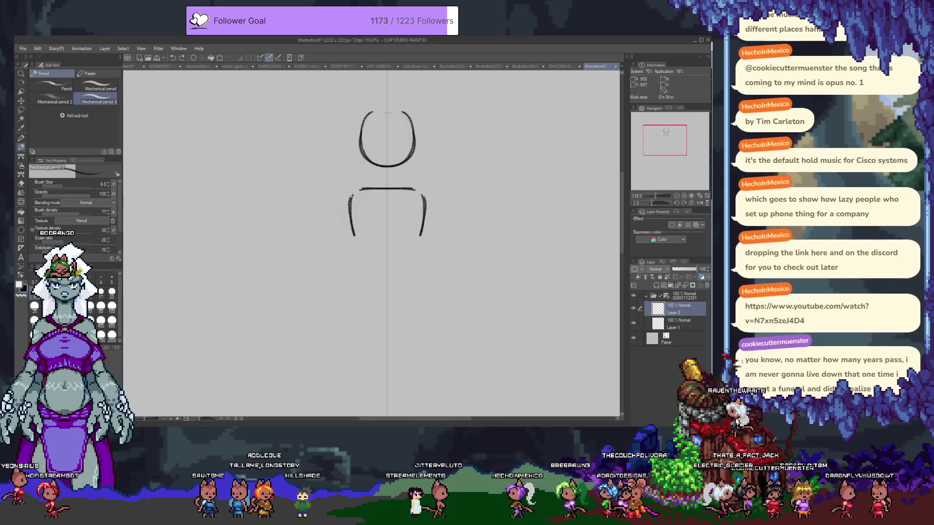
- Extend the mirrored torso sides down to the waist
drag(354, 238, 349, 265)
drag(420, 237, 426, 265)
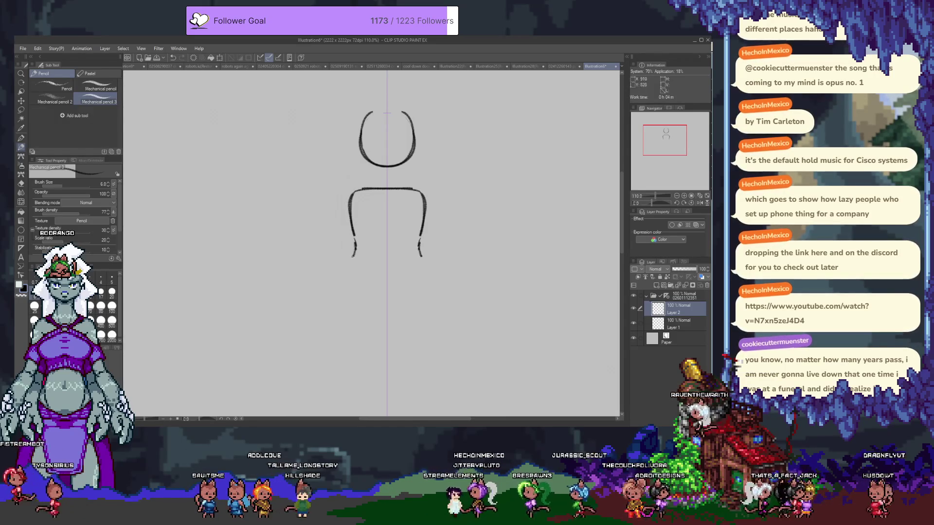
key(ctrl+z)
key(ctrl+z)
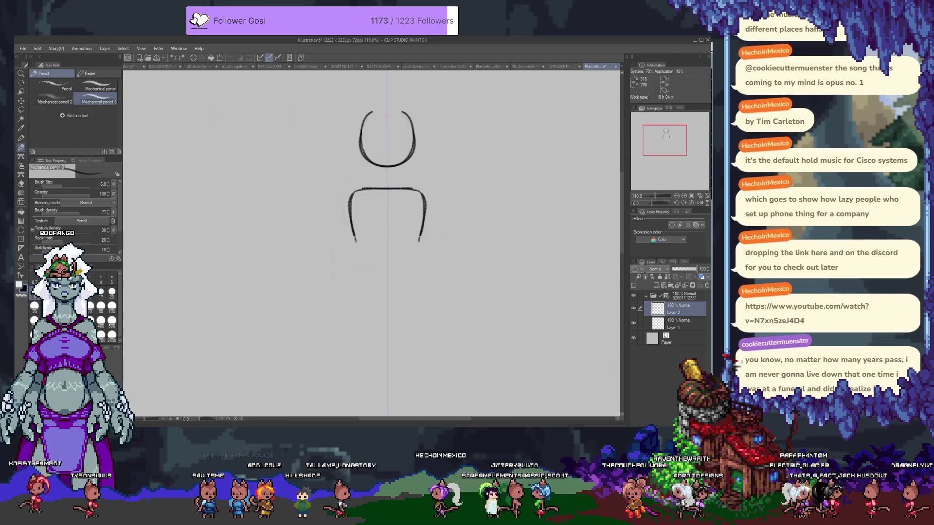
key(ctrl+z)
key(ctrl+z)
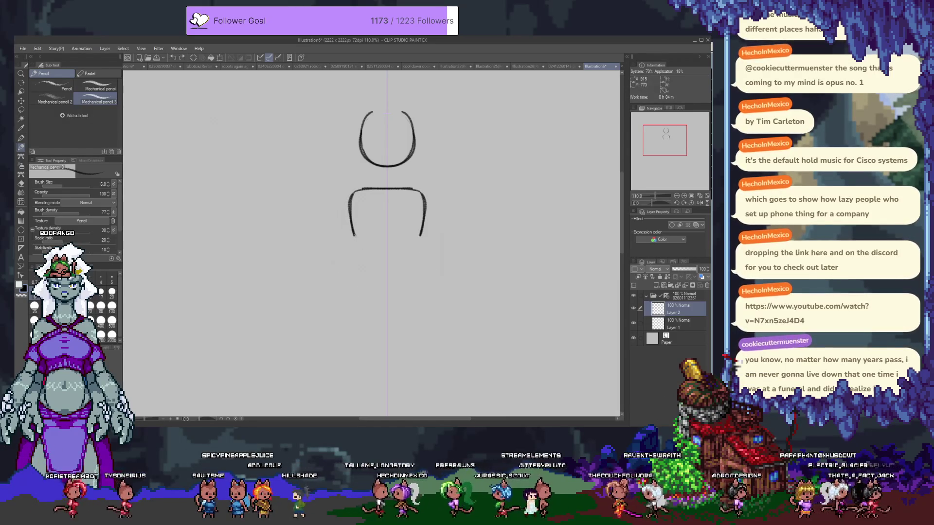
drag(354, 236, 356, 246)
drag(417, 237, 426, 277)
drag(355, 237, 348, 277)
drag(419, 273, 426, 311)
key(ctrl+z)
key(ctrl+z)
key(ctrl+y)
key(ctrl+z)
- Draw curved hip lines and long leg strokes from the waist, then erase stray marks
drag(345, 271, 377, 304)
key(ctrl+z)
drag(349, 266, 386, 298)
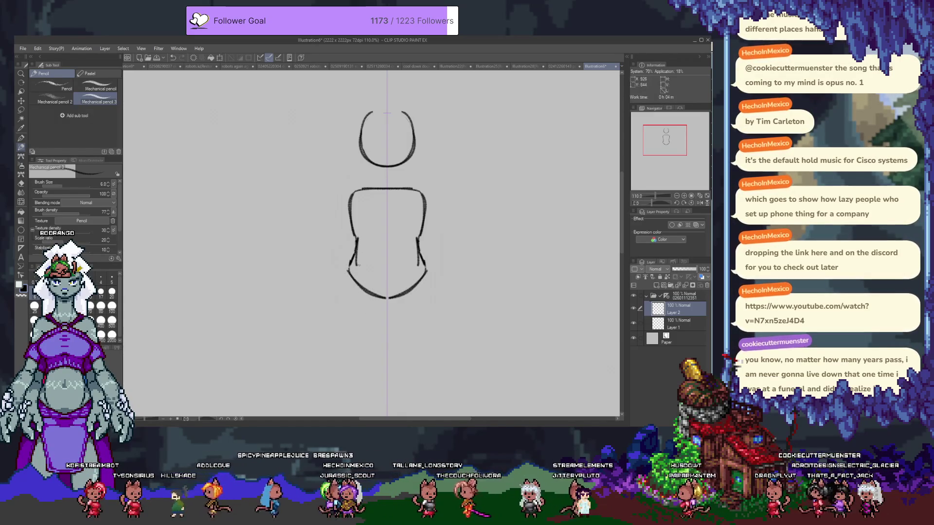
drag(340, 298, 339, 343)
key(ctrl+z)
drag(347, 267, 336, 346)
key(ctrl+z)
drag(349, 268, 336, 350)
key(ctrl+z)
mouse_move(352, 270)
mouse_down()
mouse_move(340, 297)
mouse_move(342, 353)
mouse_up()
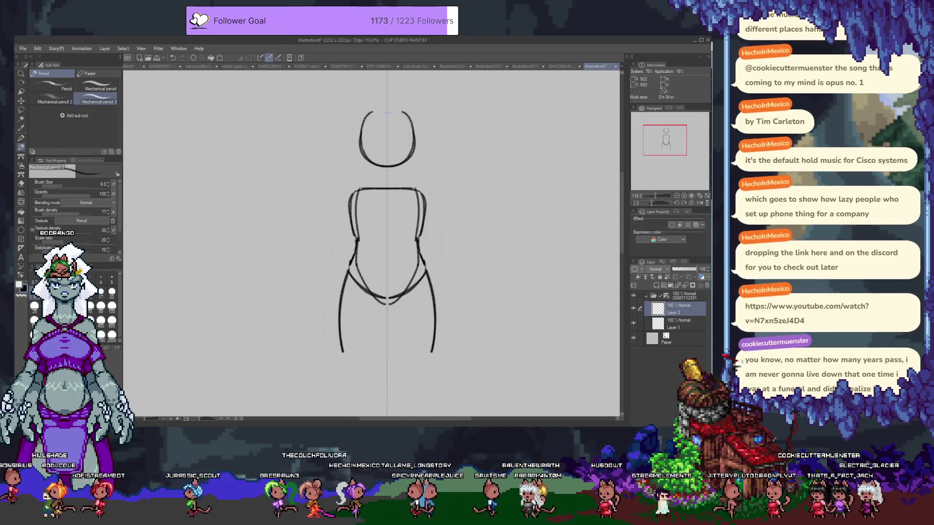
key(ctrl+z)
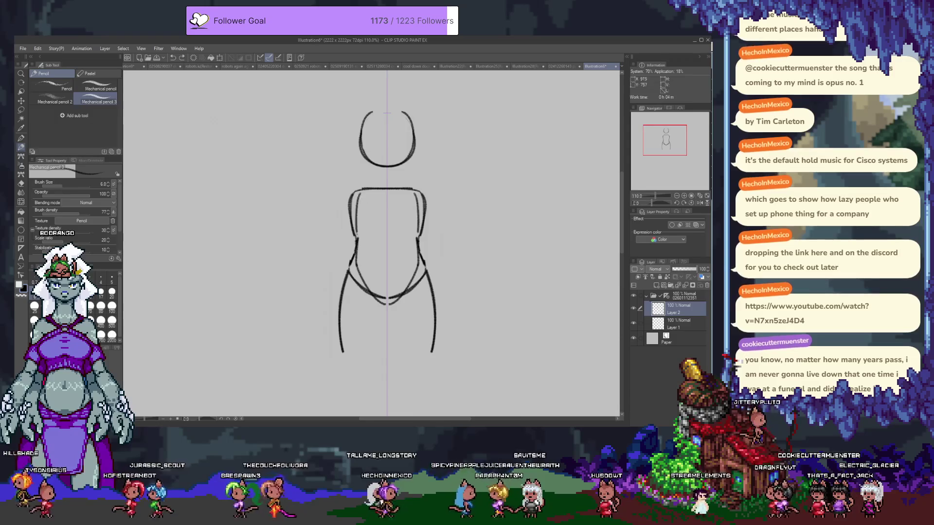
key(e)
drag(351, 232, 352, 191)
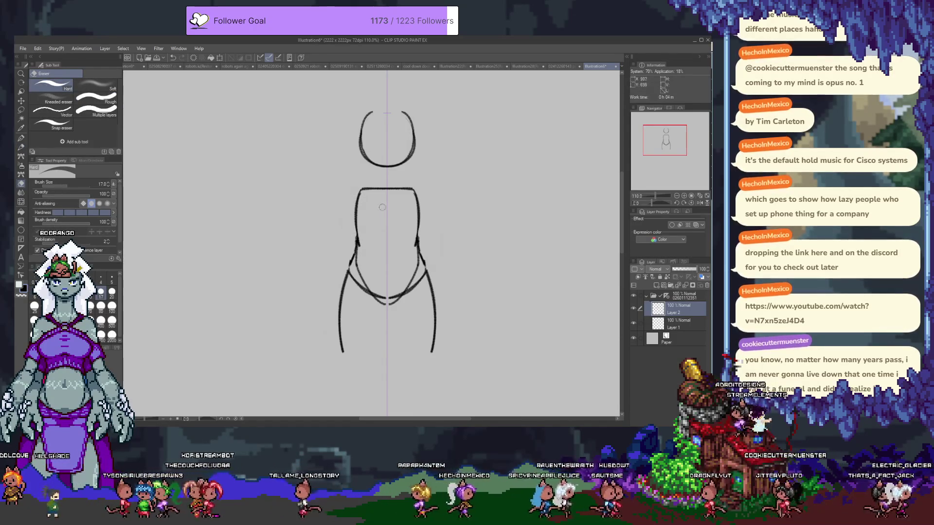
- Switch to the G-pen for inking the chest curves
key(p)
key(p)
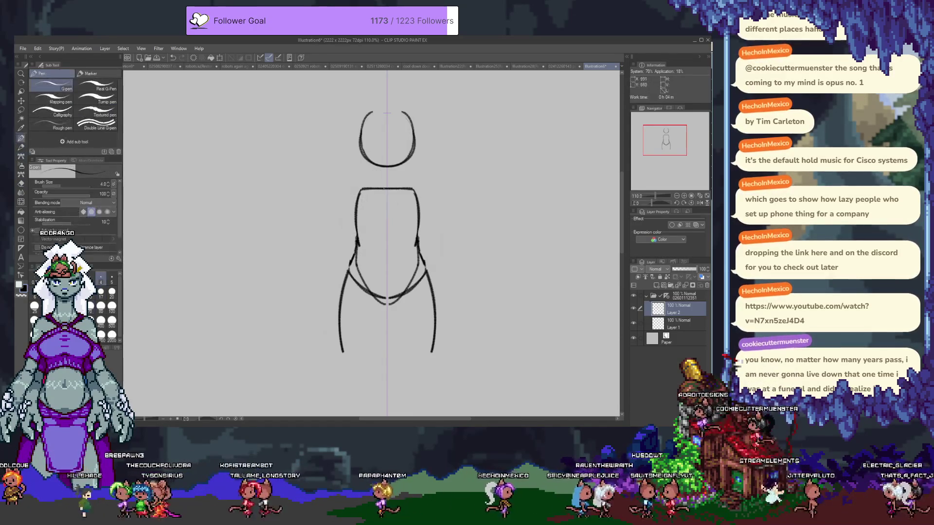
key(p)
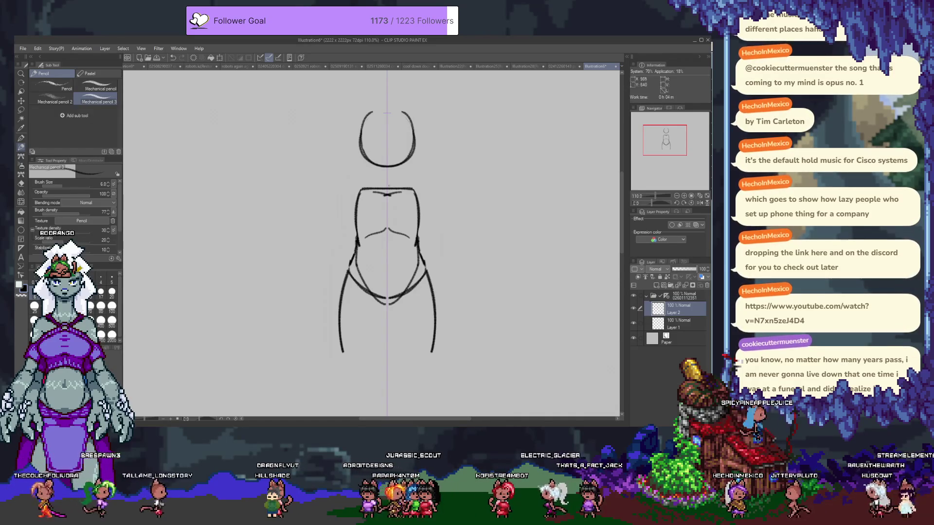
- Draw mirrored shoulder strokes and arm lines extending down past the hips
mouse_move(351, 195)
mouse_down()
mouse_move(370, 185)
mouse_move(422, 193)
mouse_up()
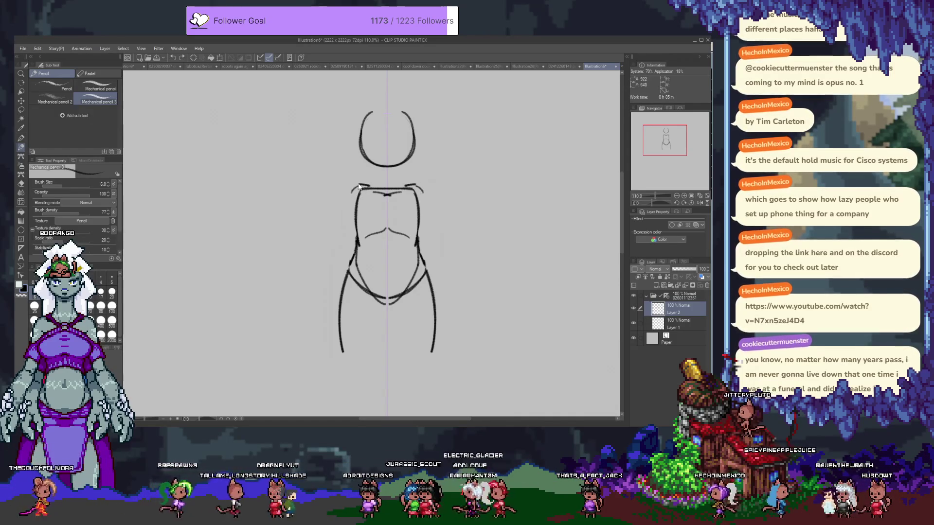
drag(348, 197, 369, 184)
drag(404, 185, 426, 197)
drag(350, 193, 335, 220)
drag(424, 194, 439, 222)
key(ctrl+z)
key(ctrl+z)
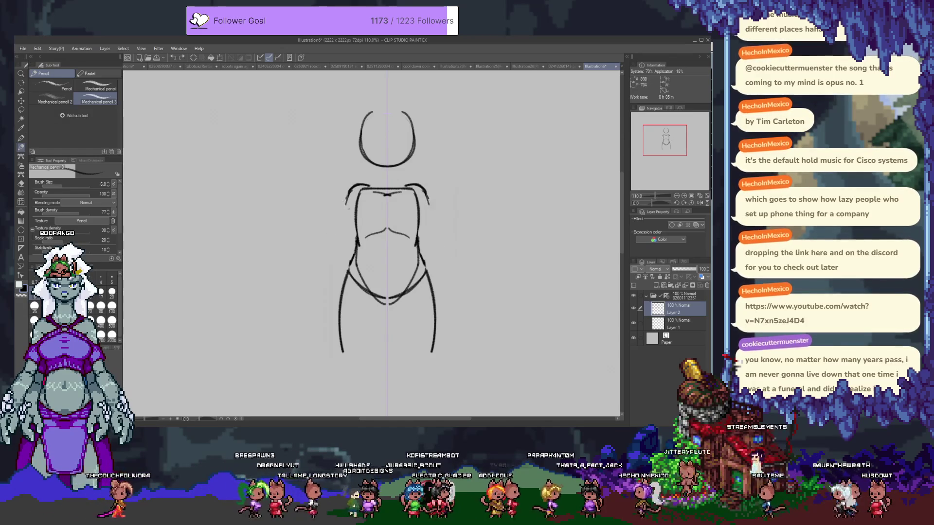
key(ctrl+z)
key(ctrl+z)
drag(340, 238, 323, 280)
key(ctrl+z)
drag(340, 239, 320, 294)
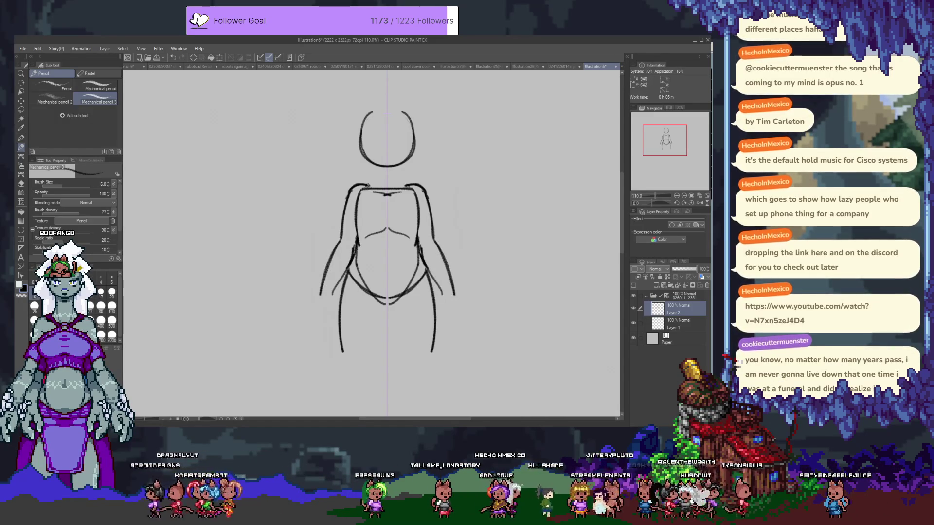
- Draw the neck and the inner leg lines, extending both legs toward the knees
mouse_move(373, 184)
mouse_down()
mouse_move(377, 167)
mouse_move(372, 188)
mouse_up()
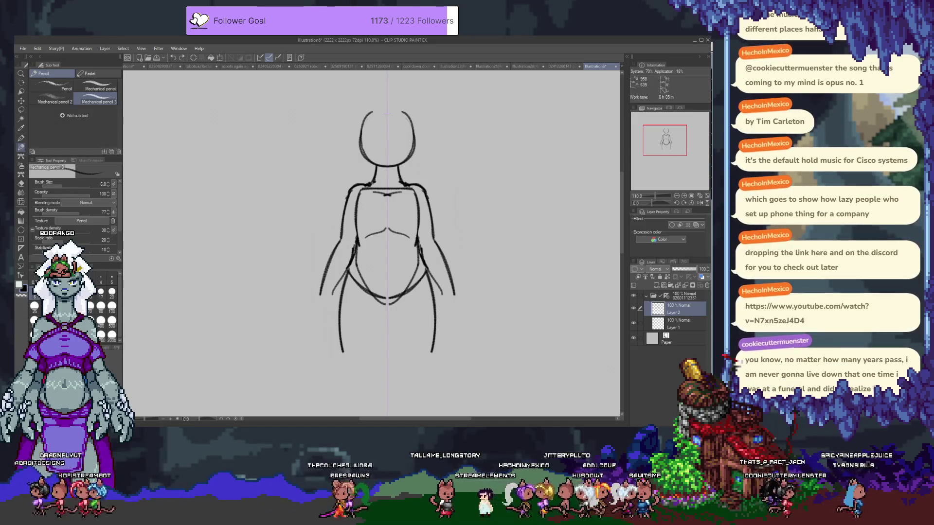
drag(385, 302, 378, 356)
mouse_move(388, 302)
mouse_down()
mouse_move(397, 355)
mouse_move(380, 238)
mouse_up()
drag(340, 255, 345, 262)
drag(422, 254, 360, 262)
drag(399, 257, 416, 319)
drag(336, 251, 347, 320)
- Redraw the lower legs with inner and outer lower-leg lines
key(ctrl+z)
key(ctrl+z)
drag(335, 253, 341, 325)
drag(430, 253, 422, 324)
key(ctrl+z)
key(ctrl+z)
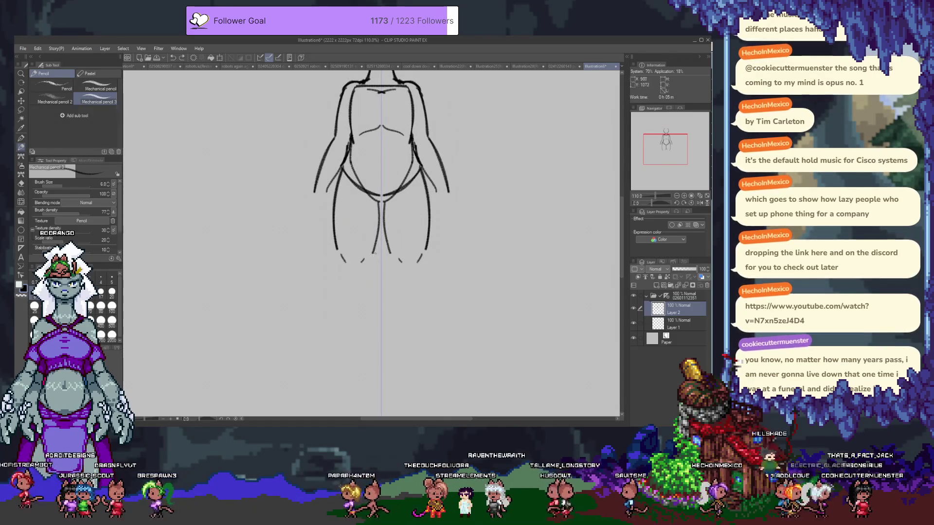
drag(377, 248, 366, 316)
drag(385, 248, 397, 316)
drag(339, 267, 349, 308)
drag(424, 267, 413, 308)
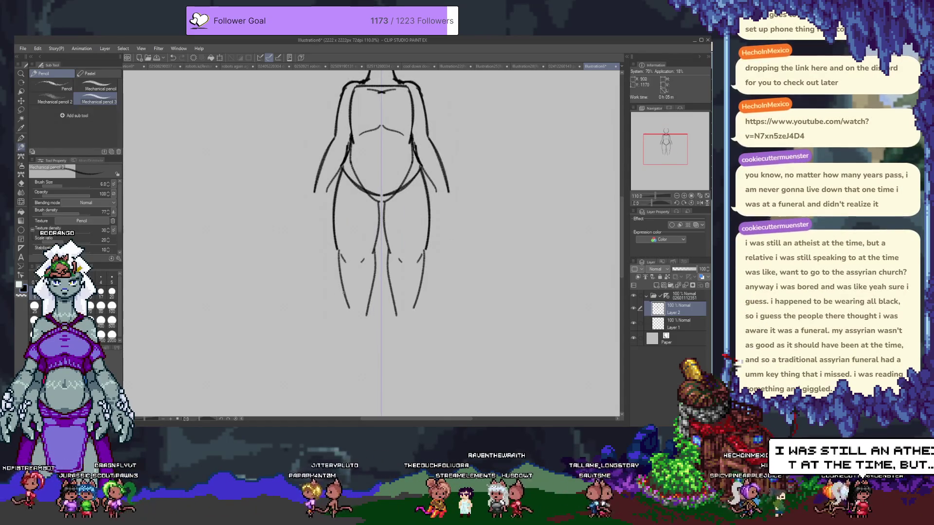
- Rework the outer lower-leg curves until they sit longer and mirrored
key(ctrl+z)
key(ctrl+z)
drag(339, 251, 346, 315)
drag(424, 251, 417, 315)
key(ctrl+z)
key(ctrl+z)
drag(336, 246, 339, 322)
drag(431, 245, 423, 321)
key(ctrl+z)
drag(335, 249, 345, 323)
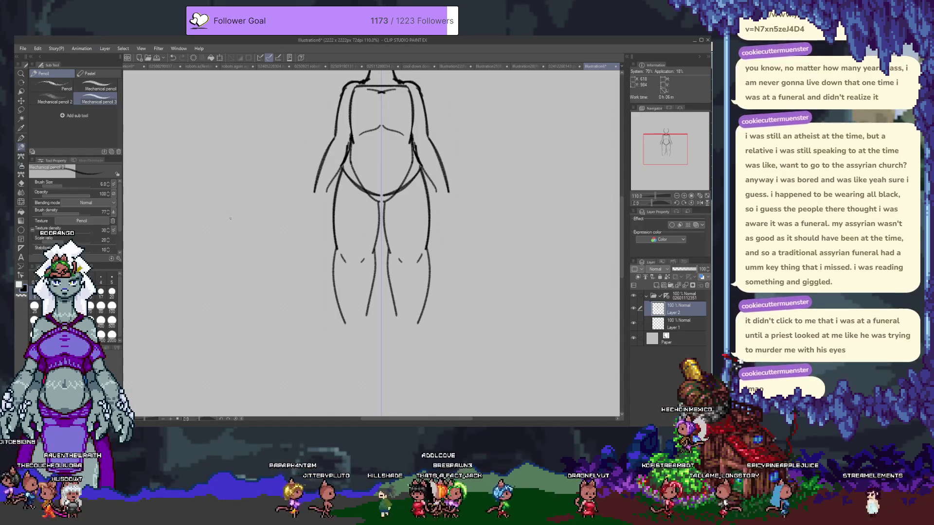
- With the head in view, pick the Eraser and make Layer 1 the working layer
scroll(380, 200, up, 4)
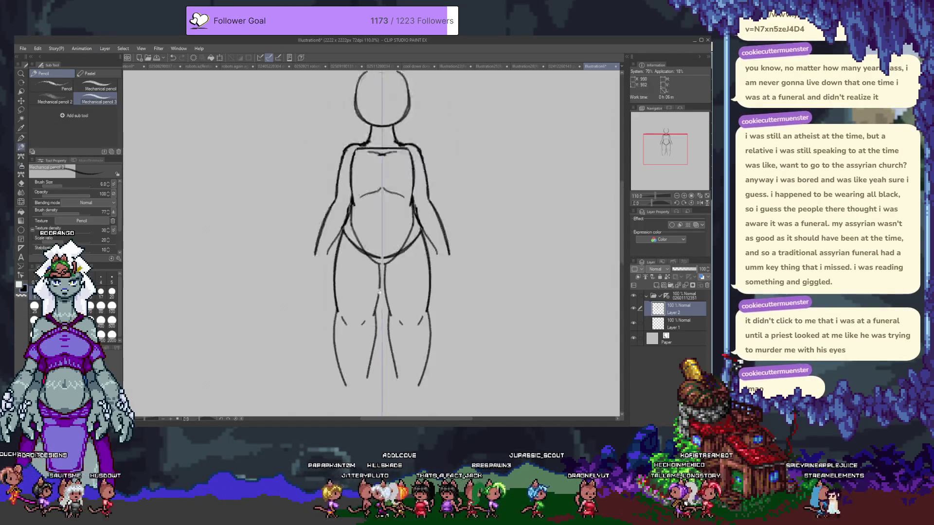
scroll(380, 200, up, 2)
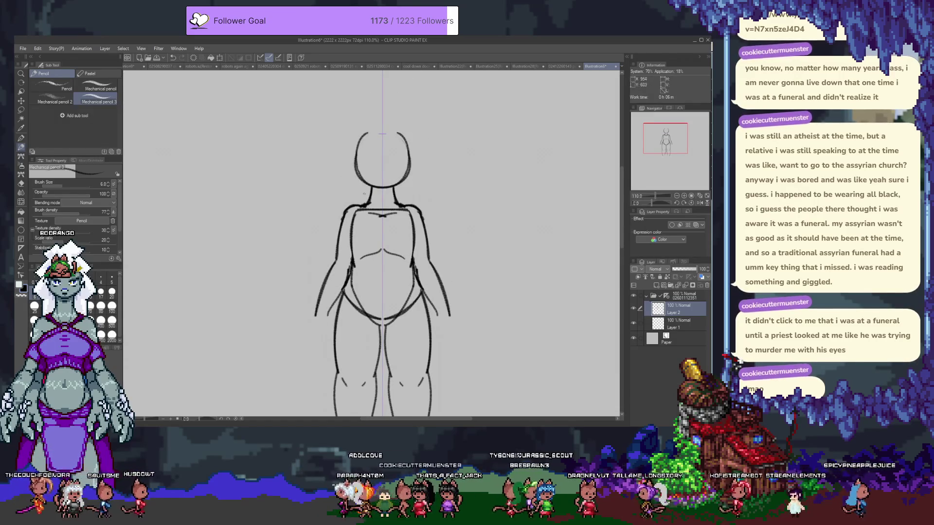
key(e)
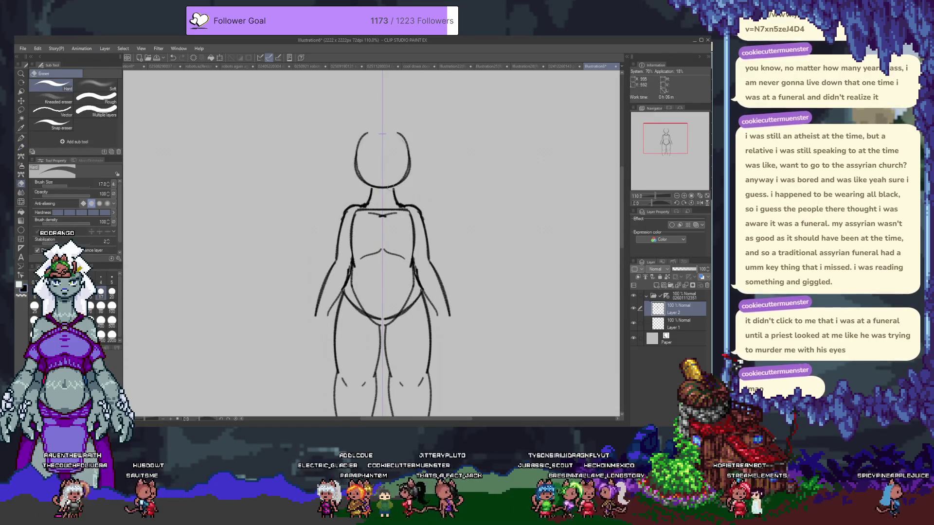
key(alt+bracketleft)
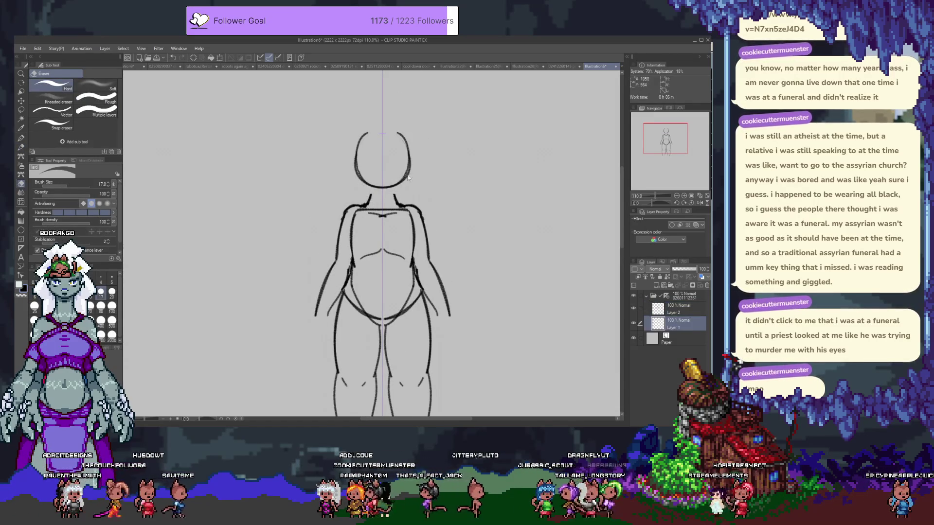
- Lower the head on Layer 1 slightly with Move layer
key(k)
drag(398, 204, 399, 212)
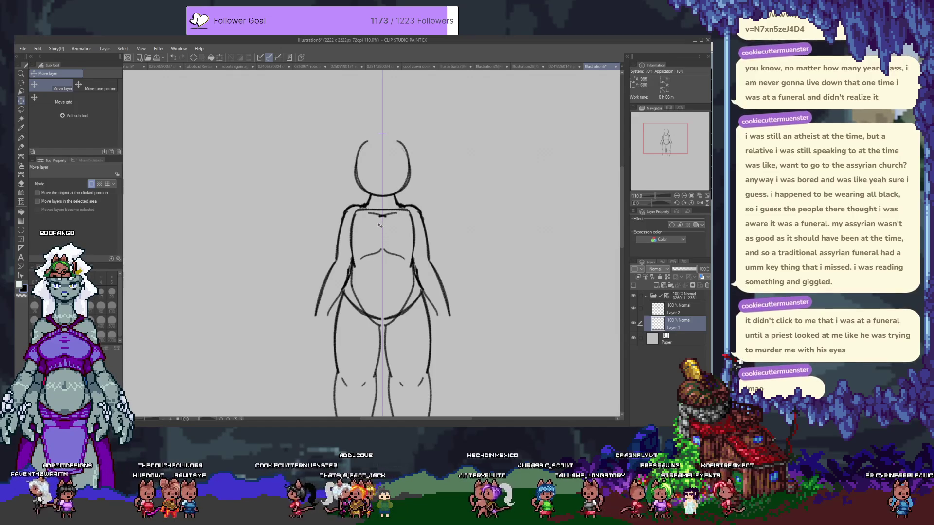
key(p)
key(p)
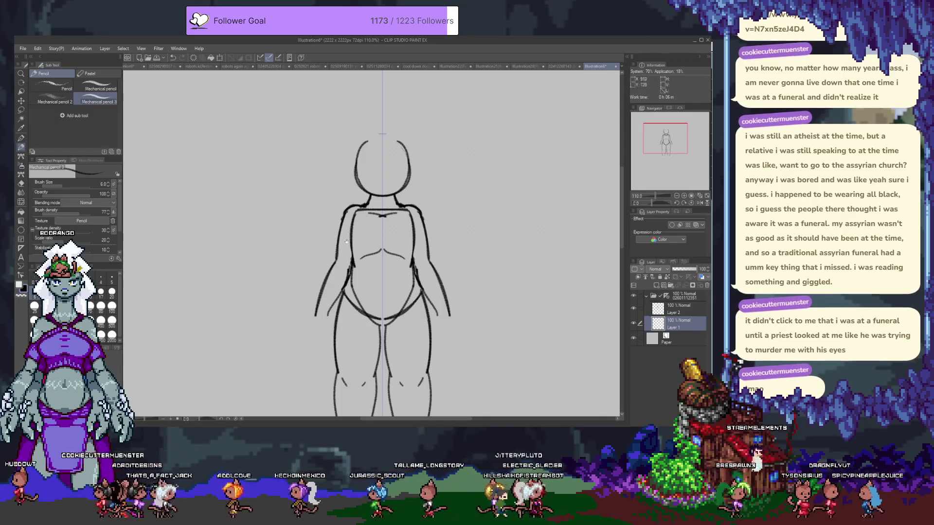
- Make Layer 2 the working layer with the pencil, bringing the head and upper body into view
scroll(347, 242, down, 3)
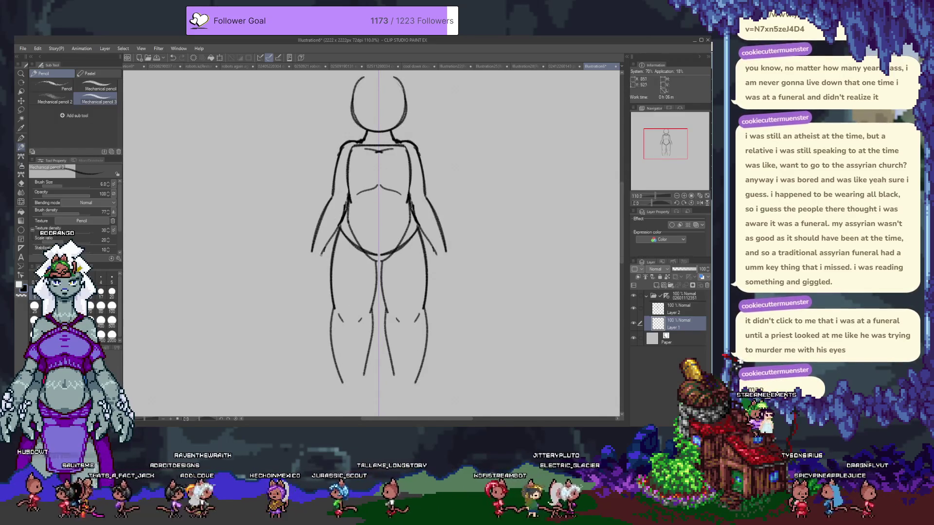
key(e)
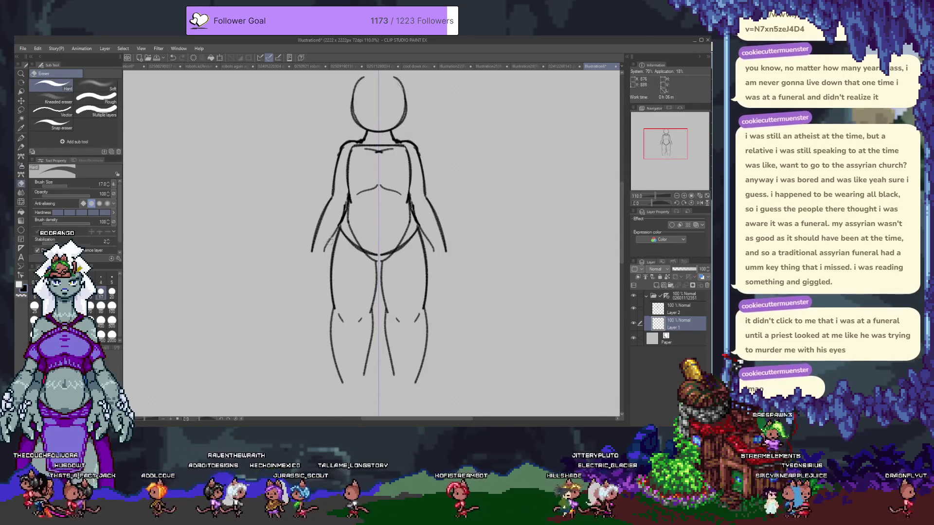
key(alt+bracketright)
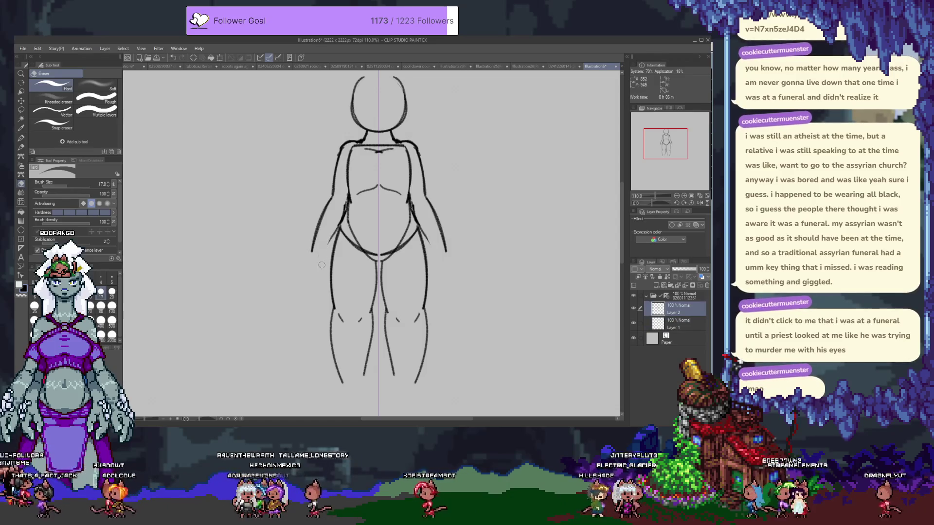
key(p)
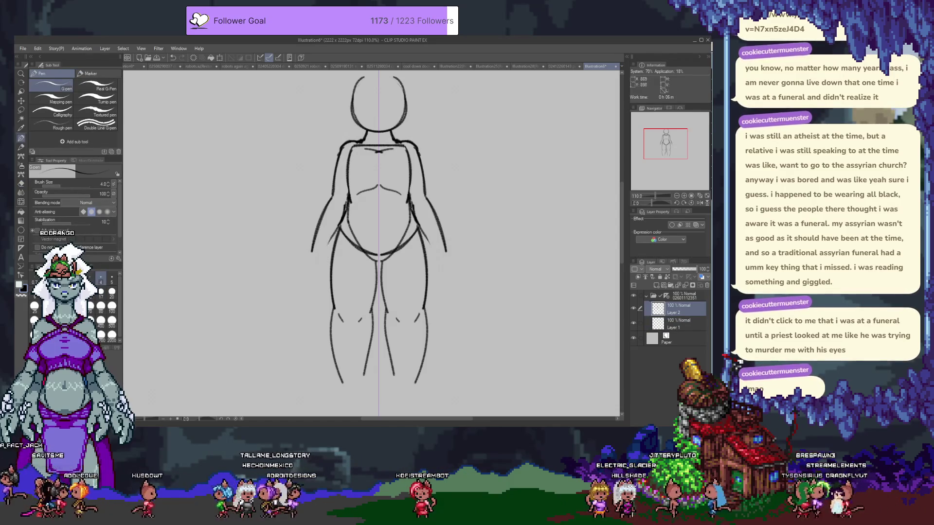
drag(337, 235, 331, 191)
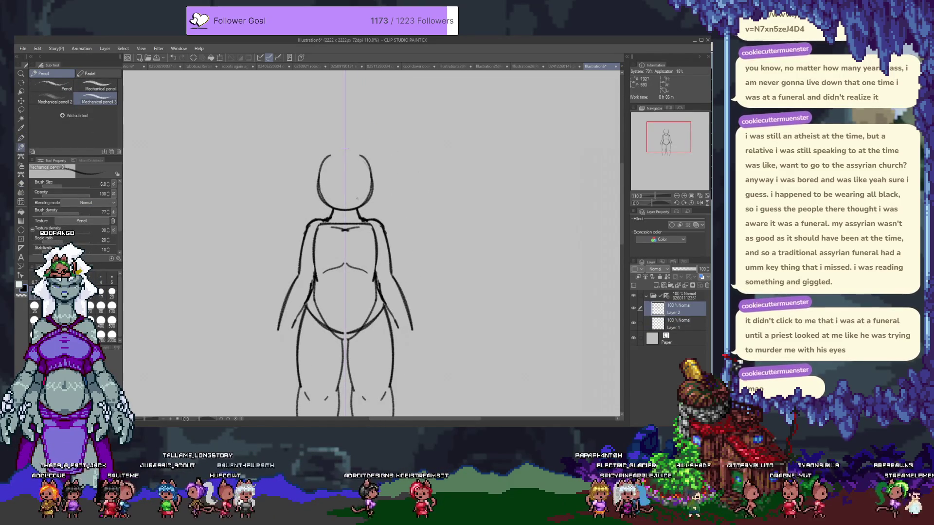
- Draw angled brow lines on either side of the face's centre
drag(330, 181, 360, 182)
key(ctrl+z)
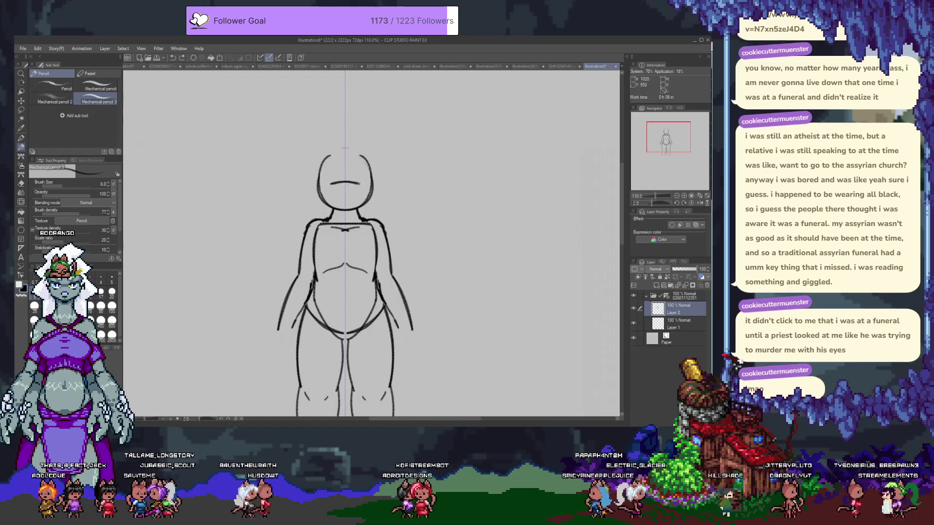
key(ctrl+y)
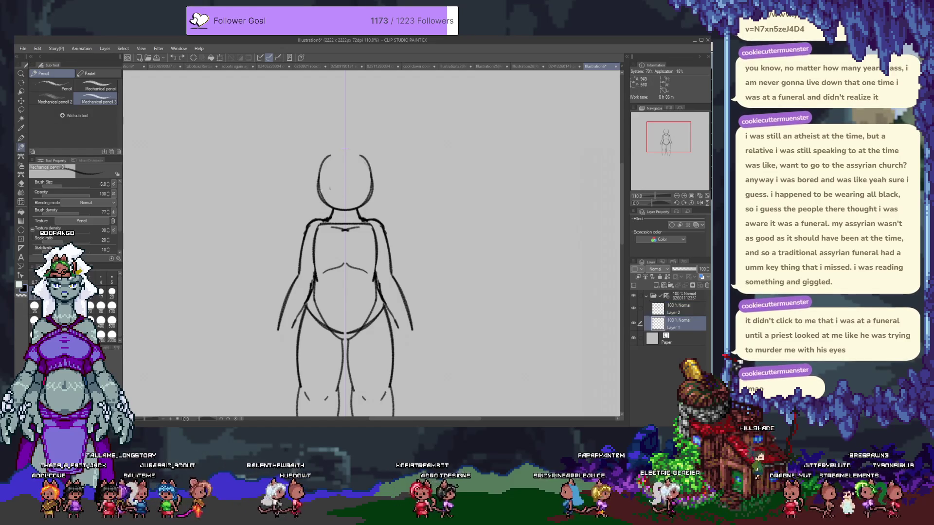
key(ctrl+z)
drag(331, 184, 359, 183)
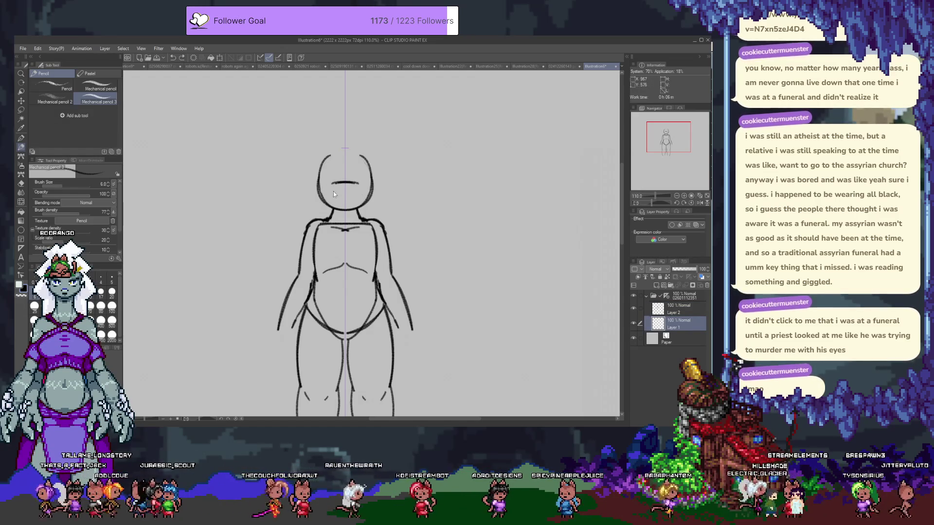
drag(359, 185, 331, 188)
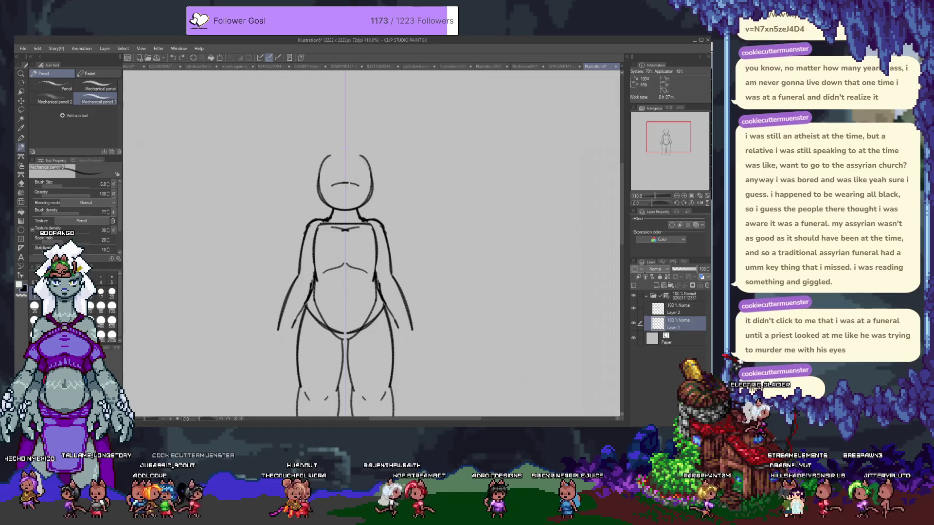
drag(321, 178, 341, 184)
drag(350, 184, 368, 177)
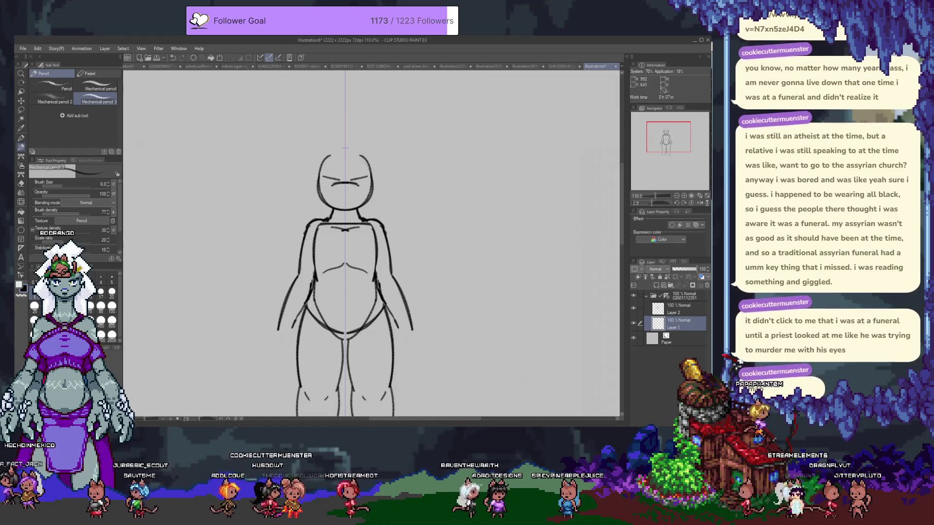
- Erase the collarbone stroke across the chest on Layer 2
key(e)
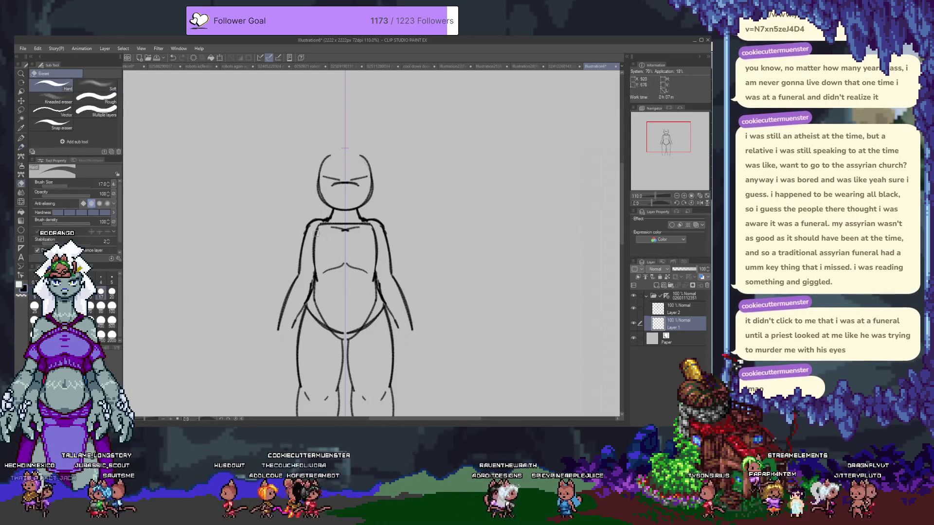
key(alt+bracketright)
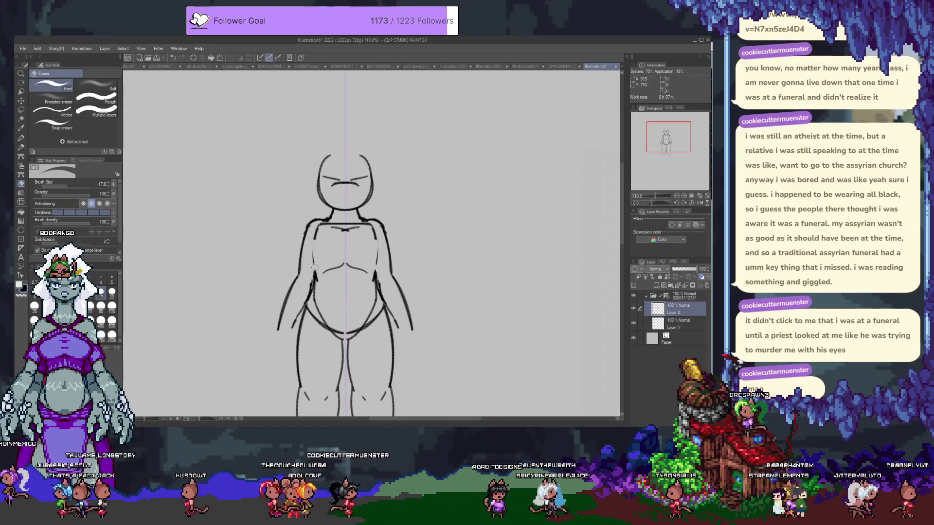
drag(319, 225, 343, 223)
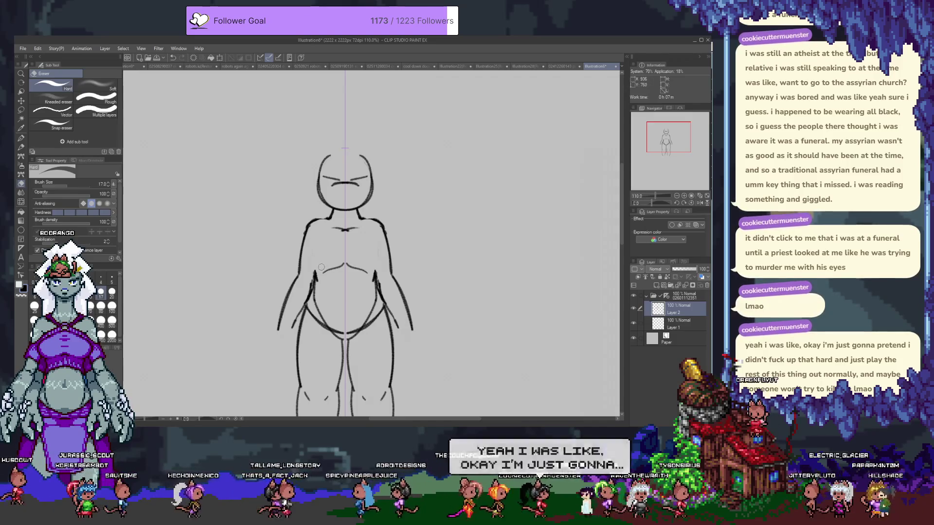
- Darken the mirrored torso side lines with Mechanical pencil 3 and add a short navel line
key(p)
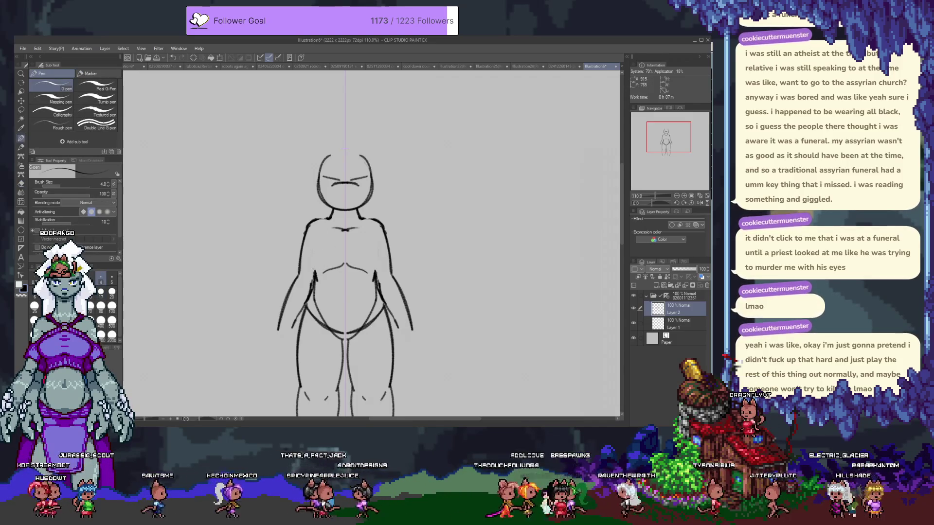
key(p)
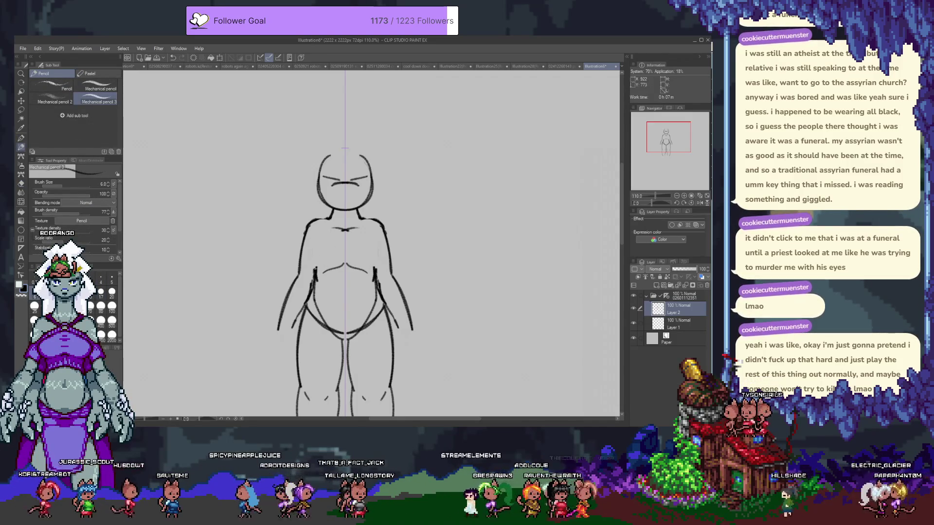
drag(314, 229, 316, 251)
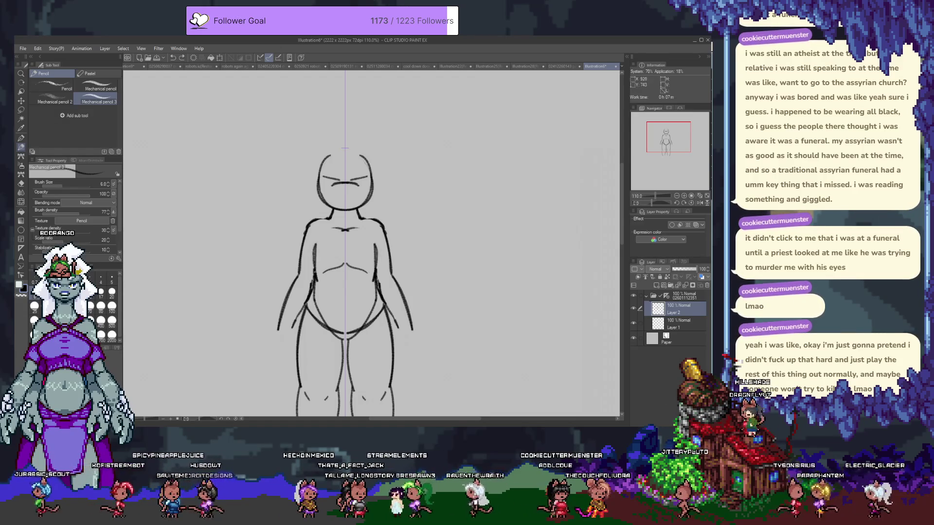
drag(316, 264, 315, 234)
key(ctrl+z)
mouse_move(316, 273)
mouse_down()
mouse_move(315, 230)
mouse_move(316, 273)
mouse_up()
key(ctrl+z)
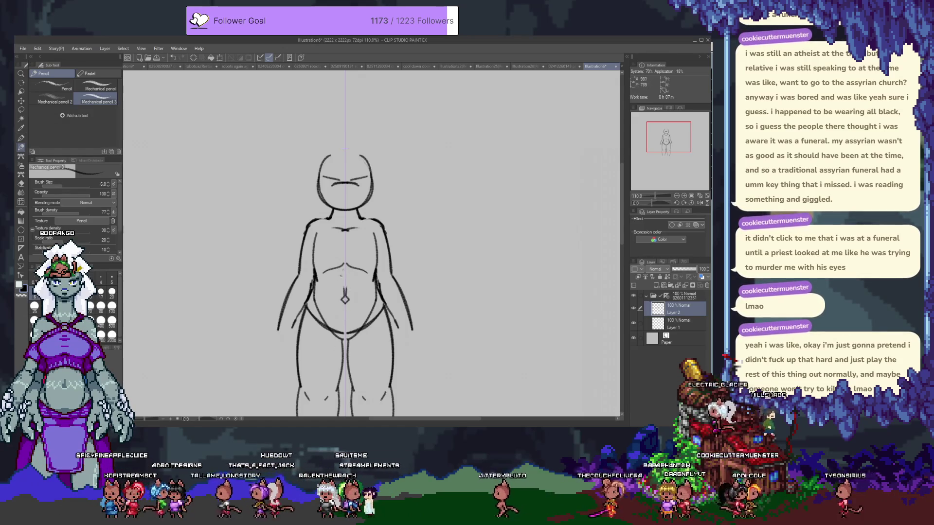
drag(344, 283, 345, 300)
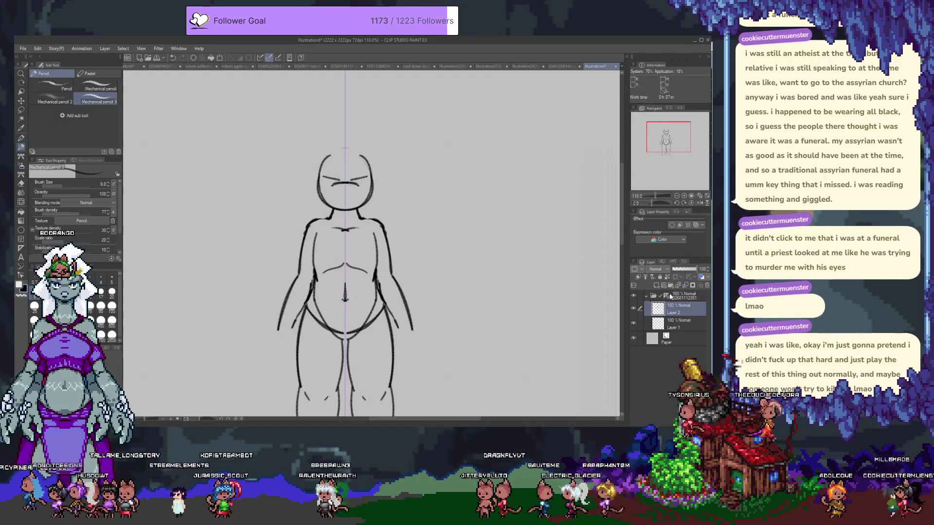
scroll(354, 249, down, 5)
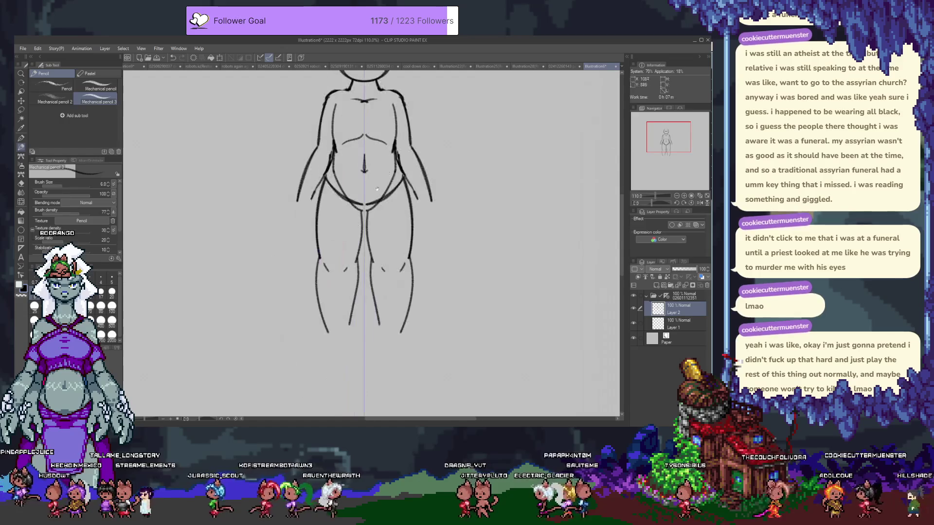
- Give Layer 2 and Layer 1 a blue layer colour
key(e)
click(668, 137)
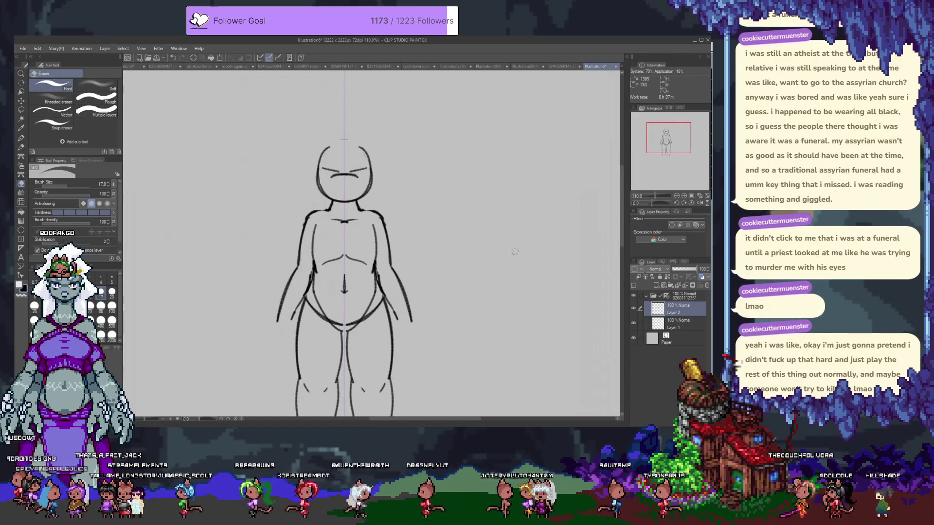
click(701, 277)
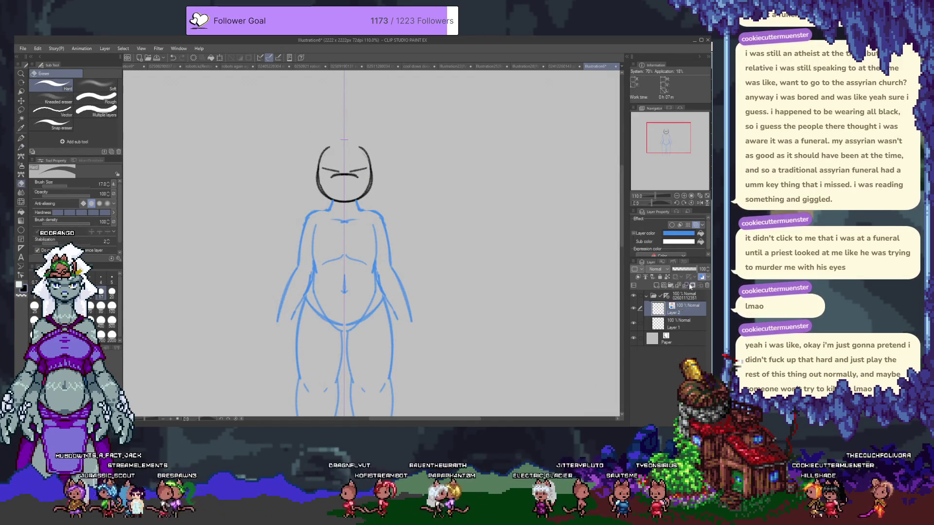
click(682, 318)
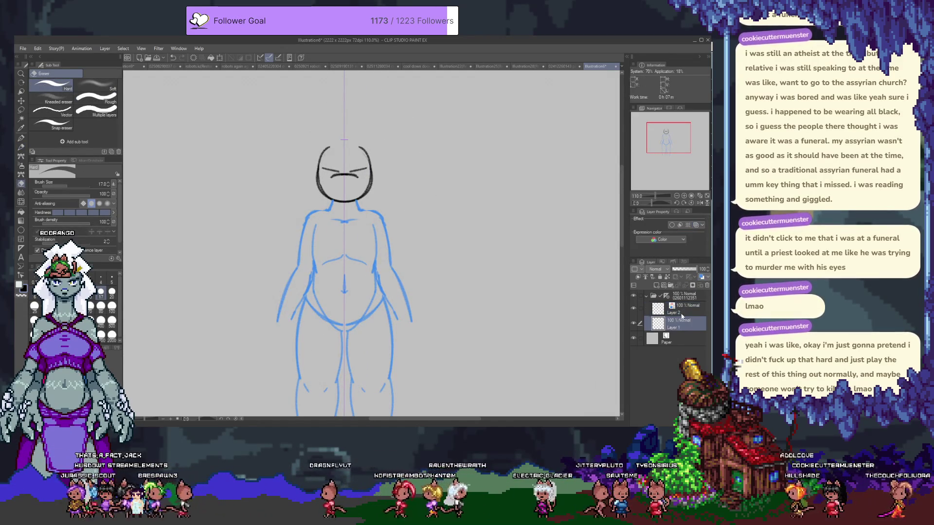
click(701, 277)
- Add a new empty raster Layer 3 above the sketch layers for inking
click(656, 286)
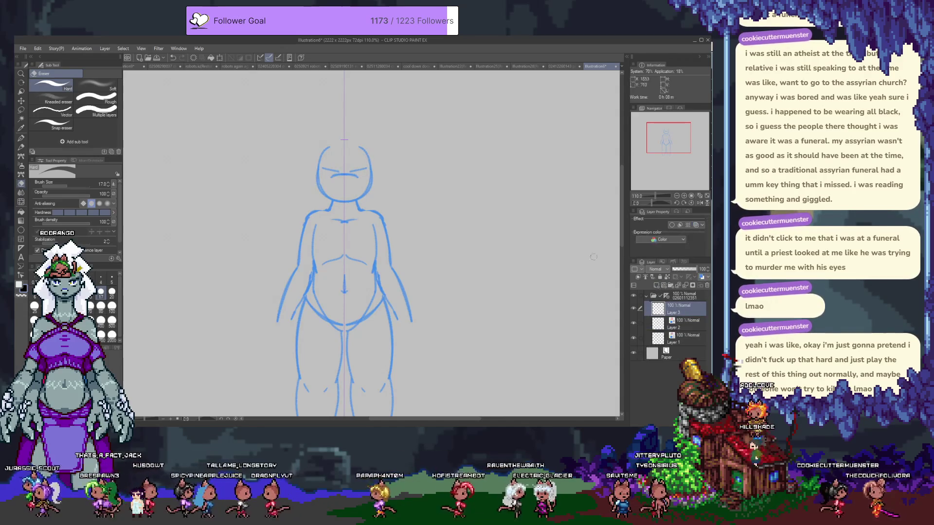
key(p)
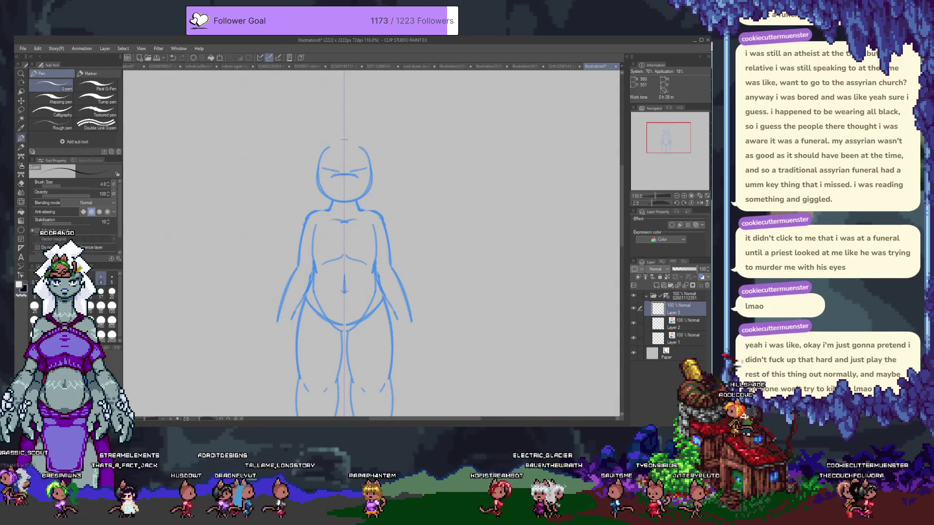
scroll(333, 164, up, 3)
- Ink closed eyes with lower eyelids across the face on Layer 3
scroll(316, 238, up, 2)
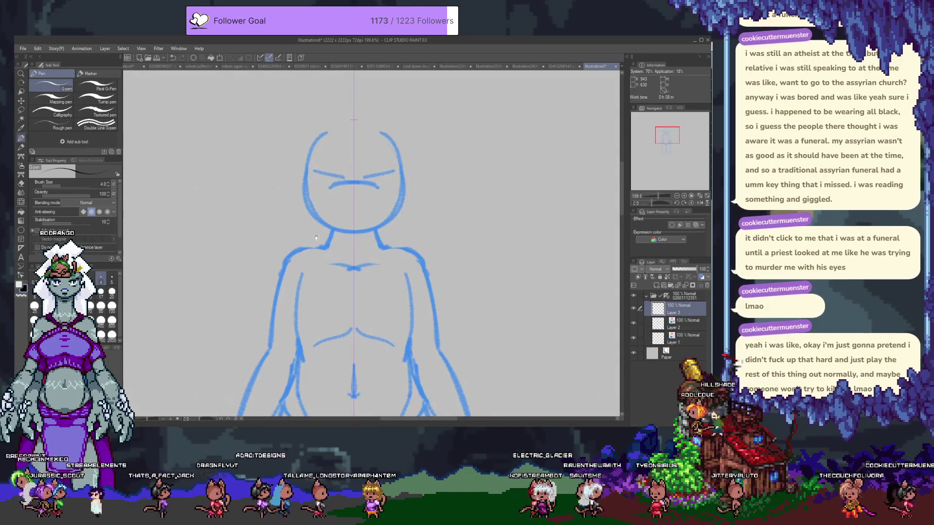
drag(313, 173, 341, 173)
drag(365, 174, 394, 170)
key(ctrl+z)
key(p)
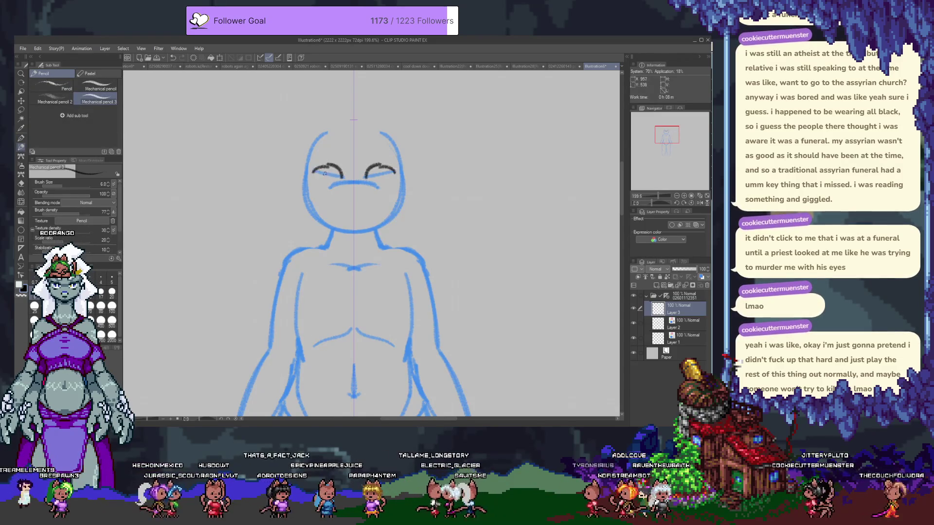
mouse_move(312, 174)
mouse_down()
mouse_move(331, 187)
mouse_move(393, 174)
mouse_up()
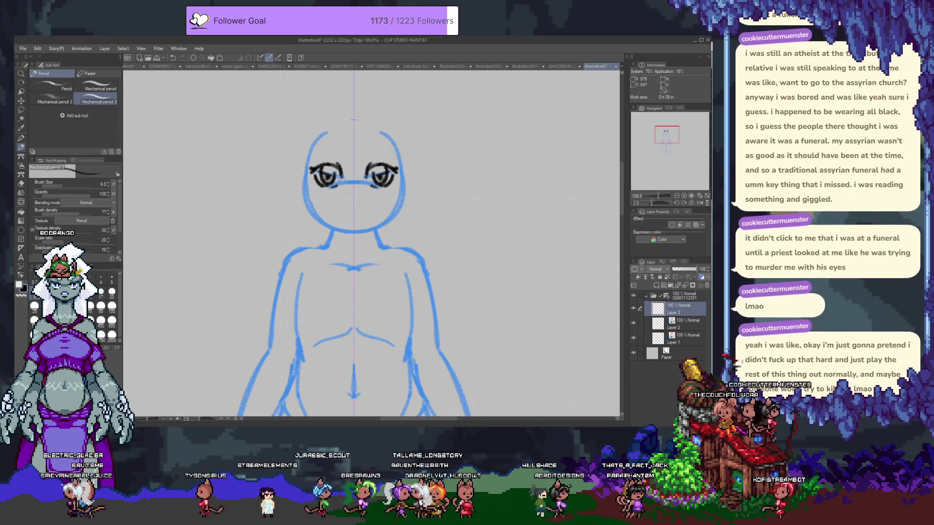
- Ink one continuous mouth line and a dark line between the eyes
mouse_move(357, 214)
mouse_down()
mouse_move(378, 207)
mouse_move(349, 215)
mouse_up()
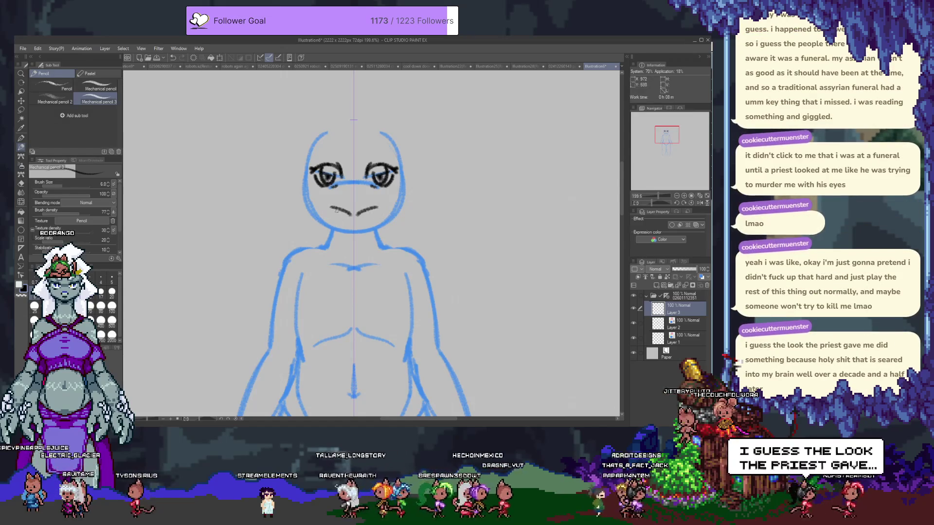
key(ctrl+z)
key(ctrl+z)
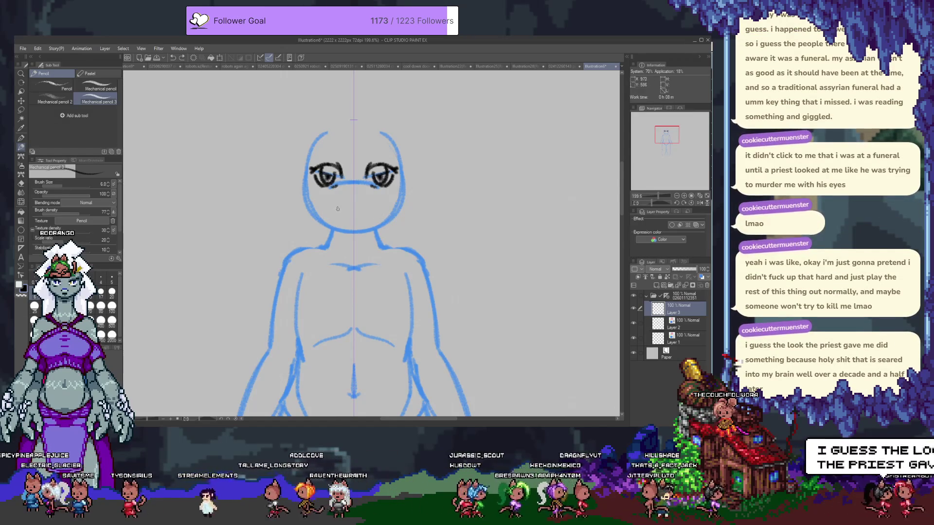
key(ctrl+y)
key(ctrl+y)
drag(330, 208, 362, 209)
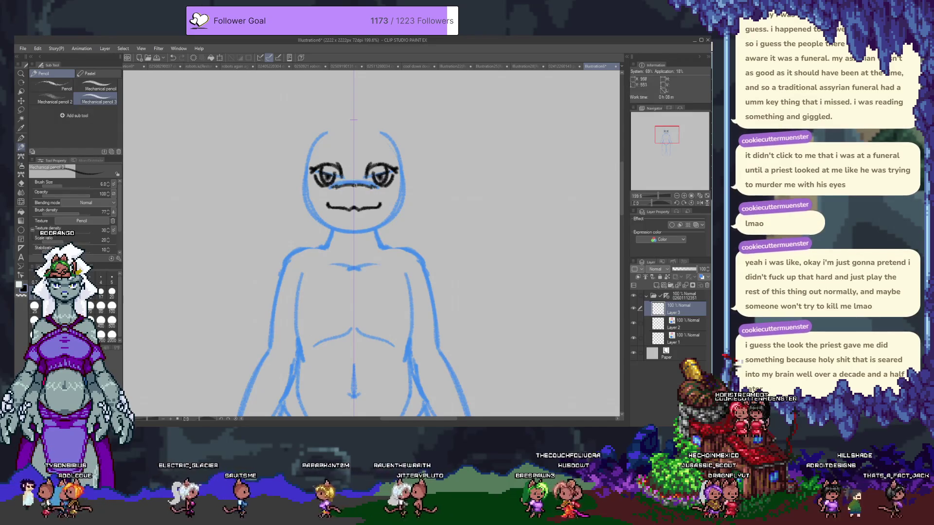
drag(335, 186, 375, 183)
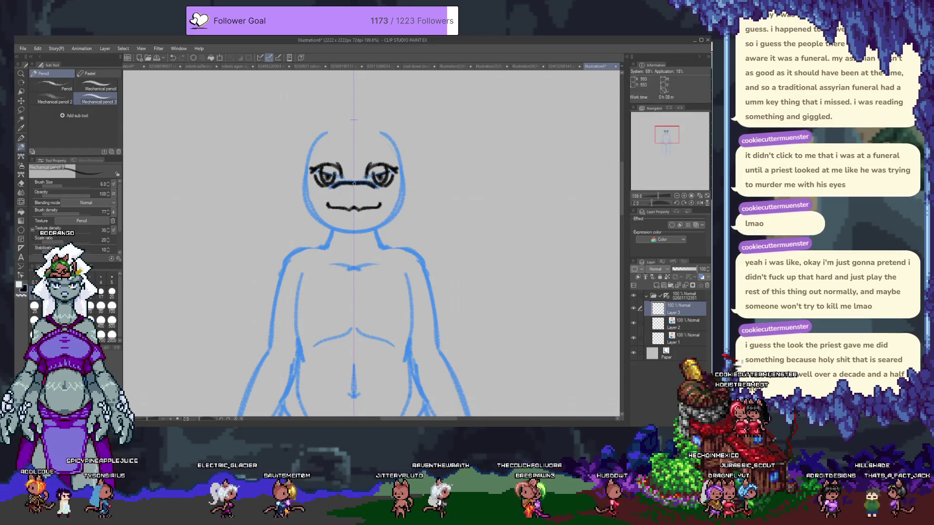
- Attempt a chin line and mirrored cheek-to-jaw strokes along the head's sides
drag(335, 221, 374, 220)
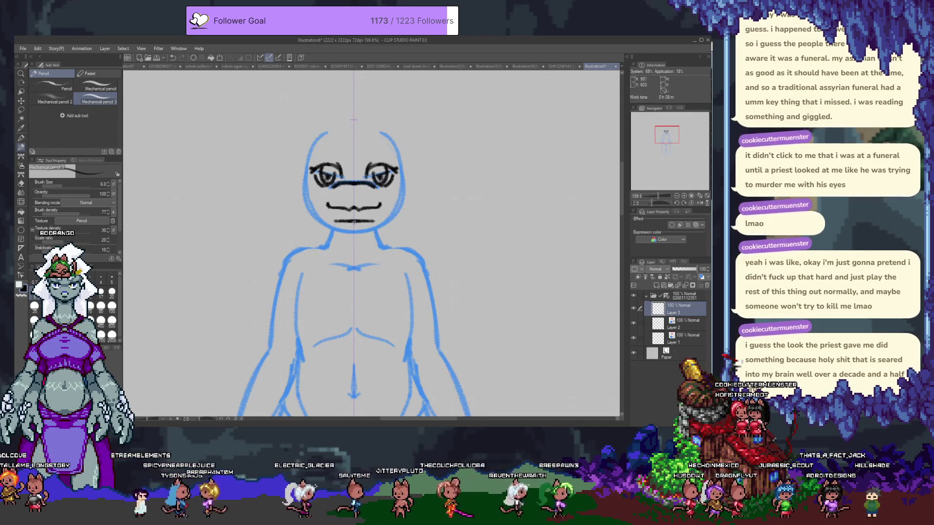
key(ctrl+z)
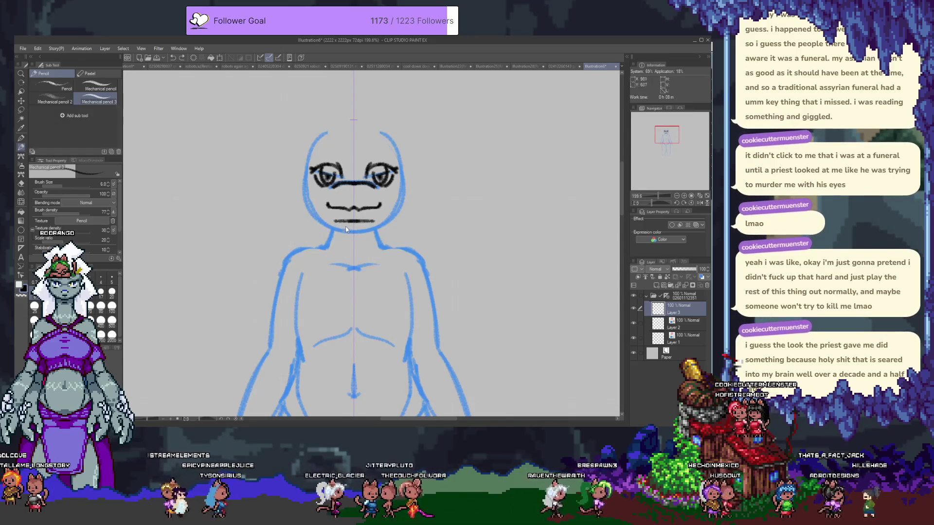
drag(332, 222, 376, 224)
key(ctrl+z)
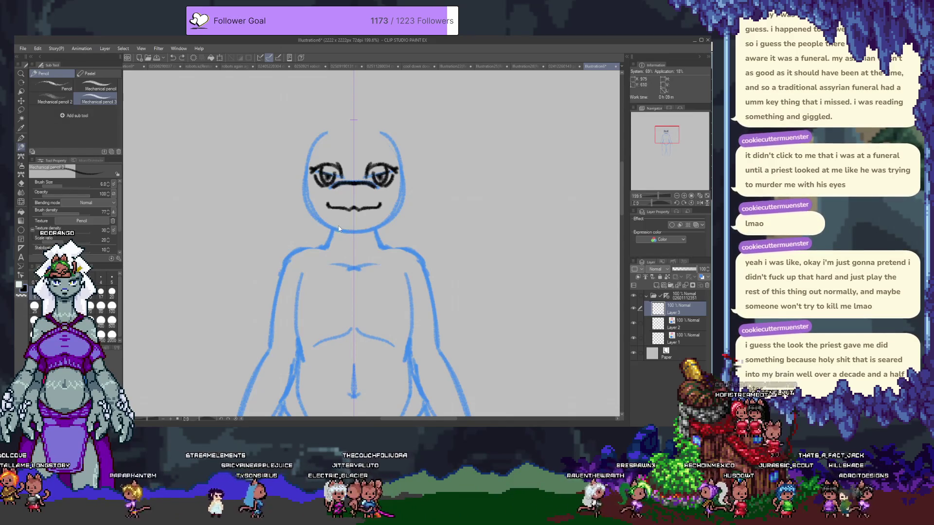
mouse_move(315, 136)
mouse_down()
mouse_move(303, 210)
mouse_move(314, 222)
mouse_up()
key(ctrl+z)
key(ctrl+z)
key(ctrl+z)
drag(303, 177, 316, 219)
key(ctrl+z)
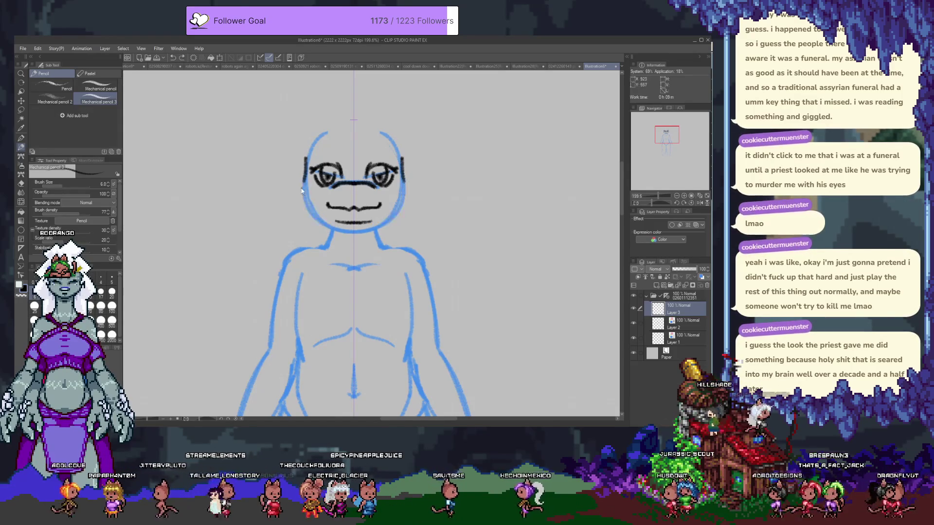
- Retry the mirrored cheek-to-jaw lines, keeping short strokes beside the eyes
drag(302, 180, 334, 232)
key(ctrl+z)
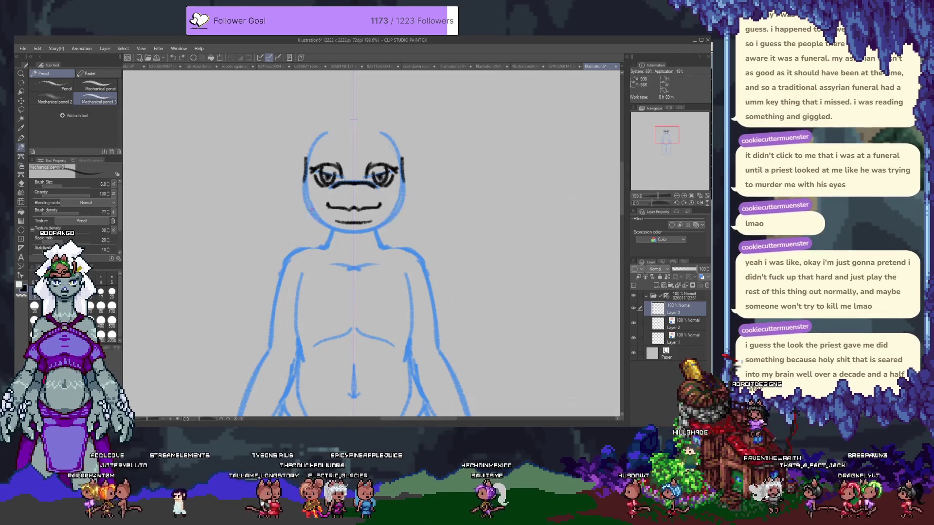
drag(302, 179, 334, 233)
key(ctrl+z)
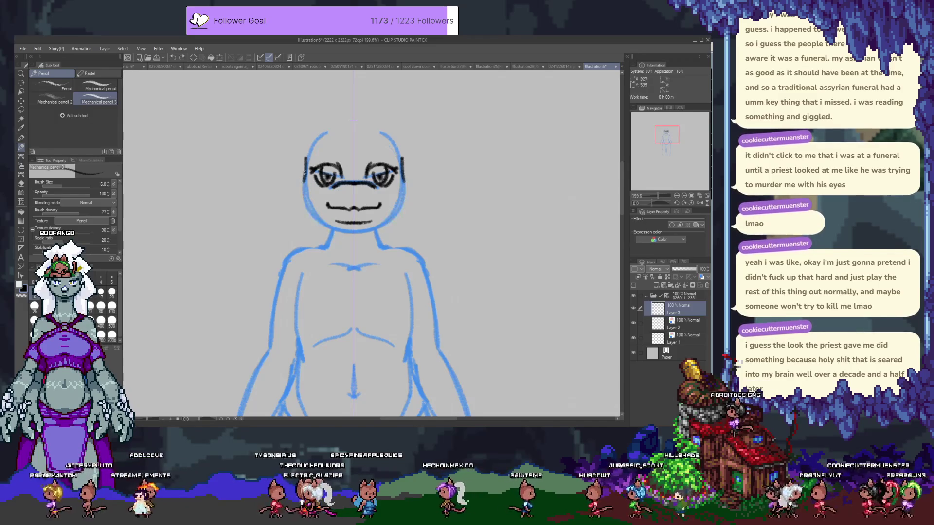
drag(302, 178, 334, 229)
key(ctrl+z)
mouse_move(306, 160)
mouse_down()
mouse_move(319, 222)
mouse_move(333, 232)
mouse_up()
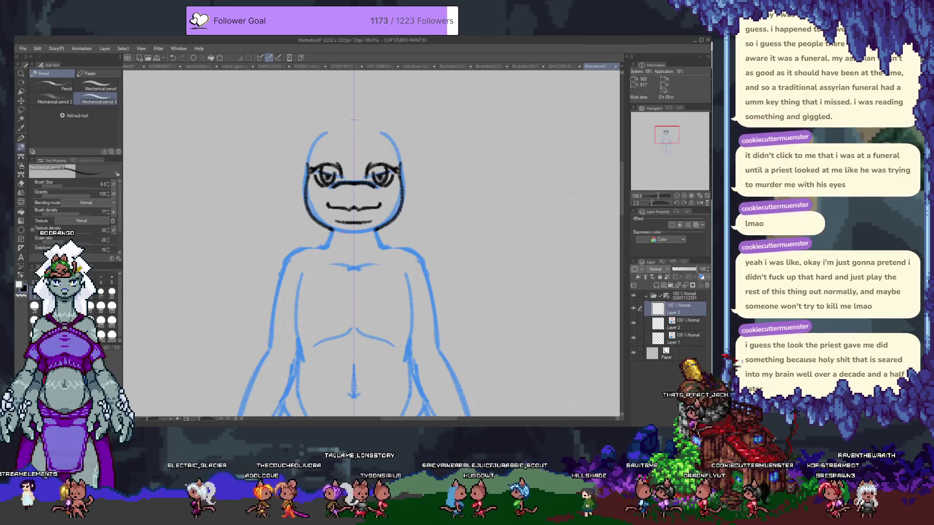
drag(327, 139, 311, 167)
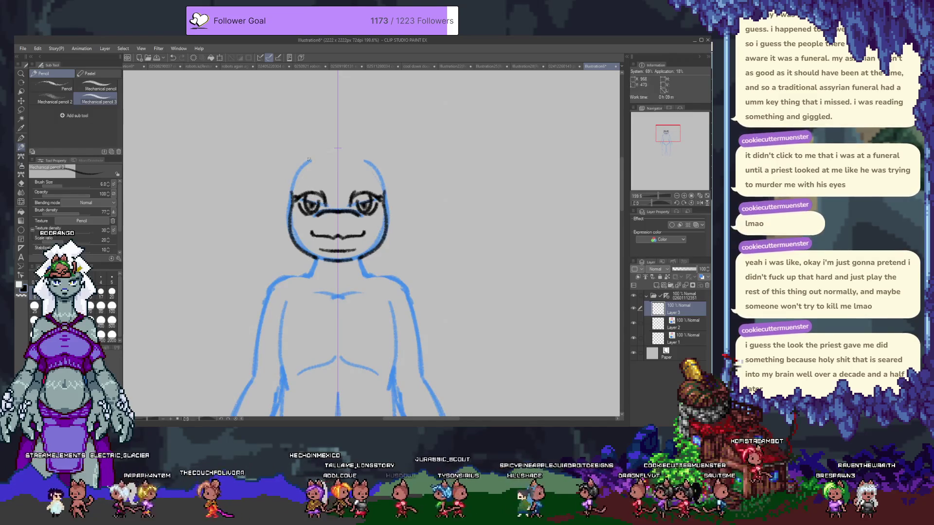
- Trace the face outline in black from the eyes down to the chin
drag(300, 184, 320, 182)
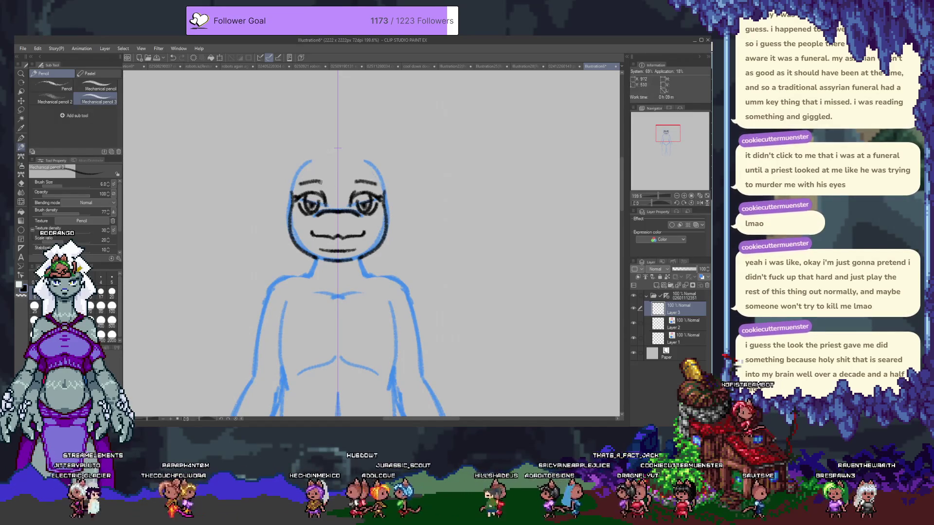
key(ctrl+z)
key(ctrl+z)
key(ctrl+z)
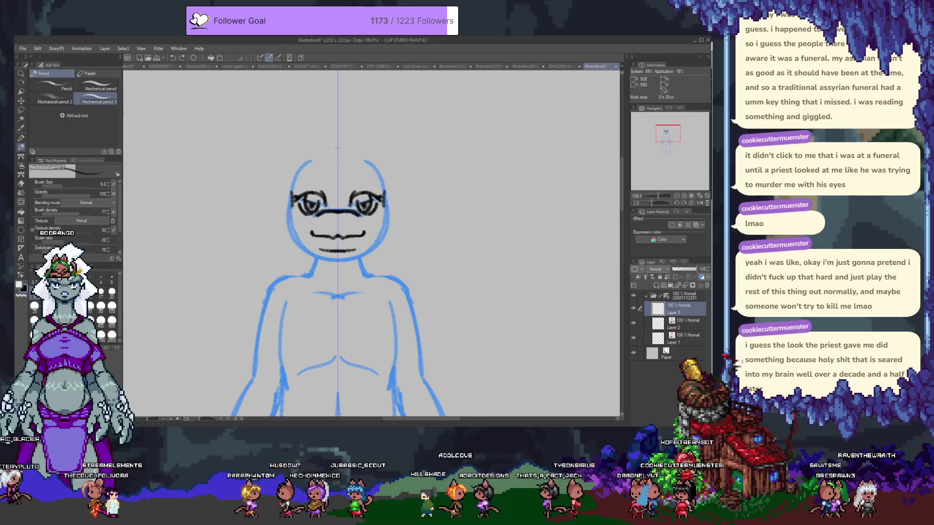
drag(293, 205, 315, 250)
key(ctrl+z)
drag(292, 206, 312, 250)
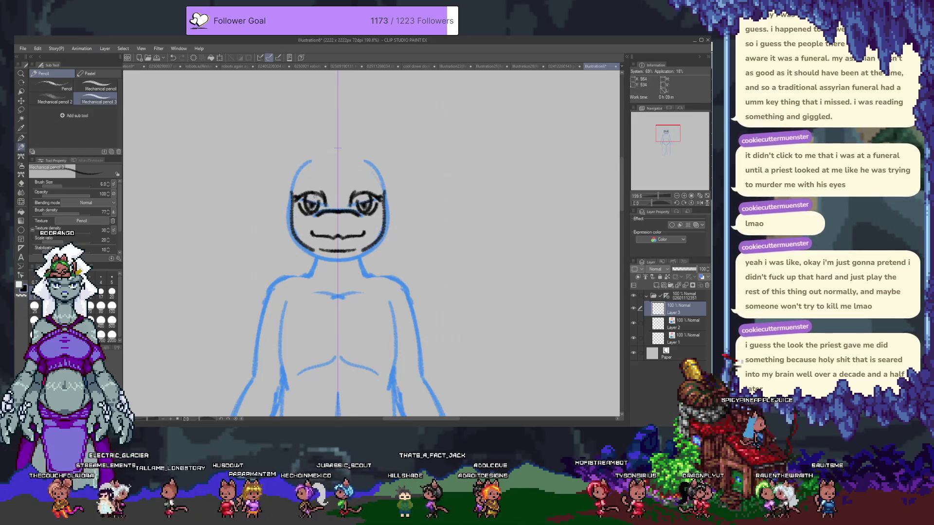
mouse_move(297, 174)
mouse_down()
mouse_move(292, 203)
mouse_move(323, 186)
mouse_up()
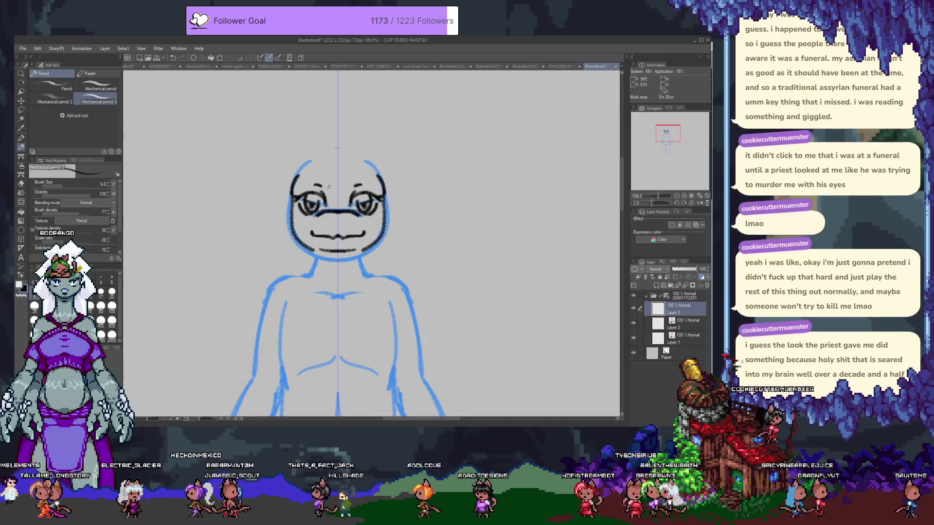
- Extend the inner eyebrow ends and ink an inverted V over the nose bridge
drag(321, 187, 328, 181)
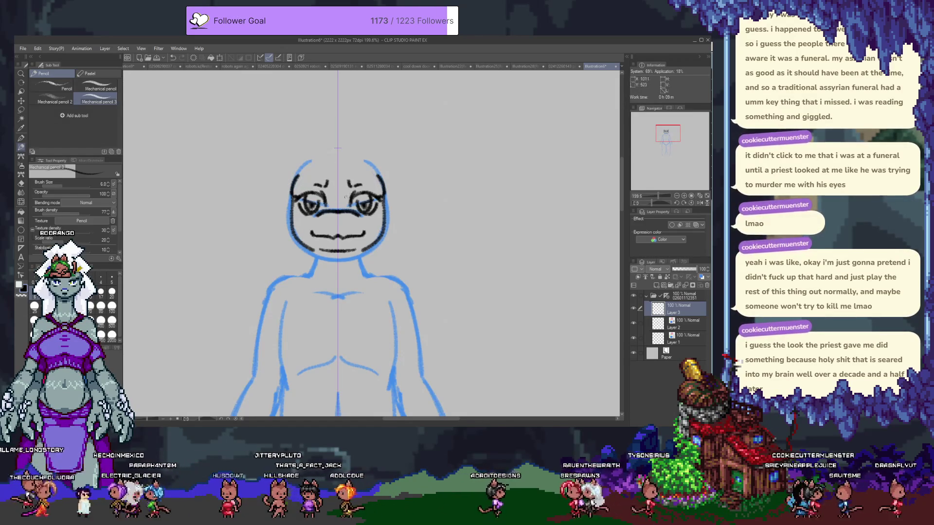
drag(337, 193, 327, 201)
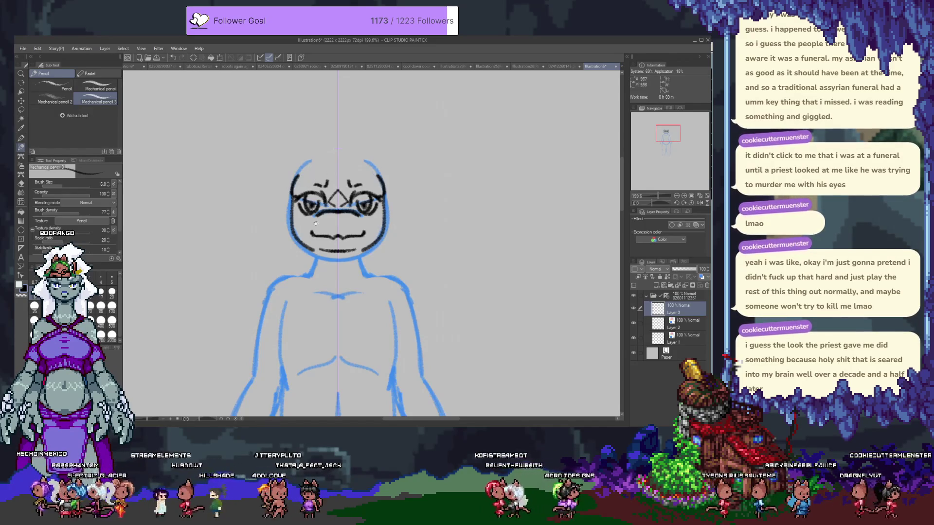
scroll(319, 143, down, 5)
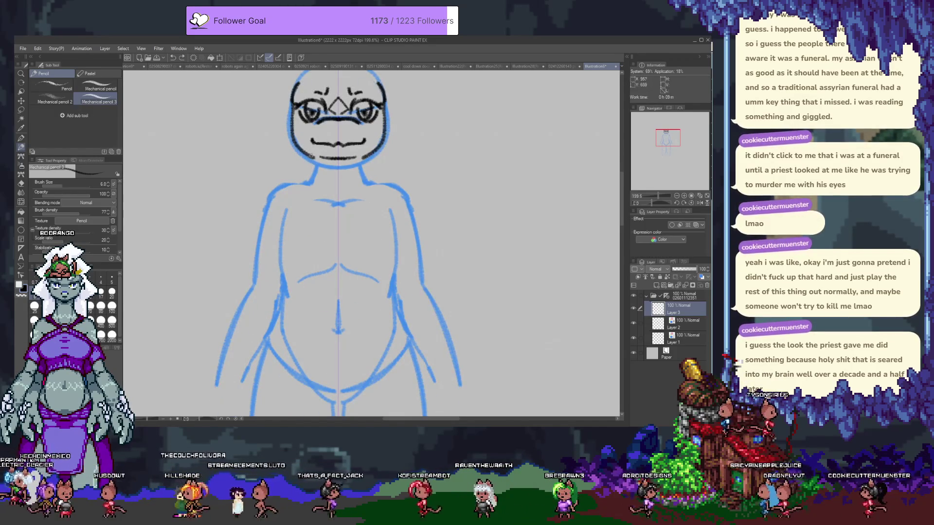
key(e)
key(b)
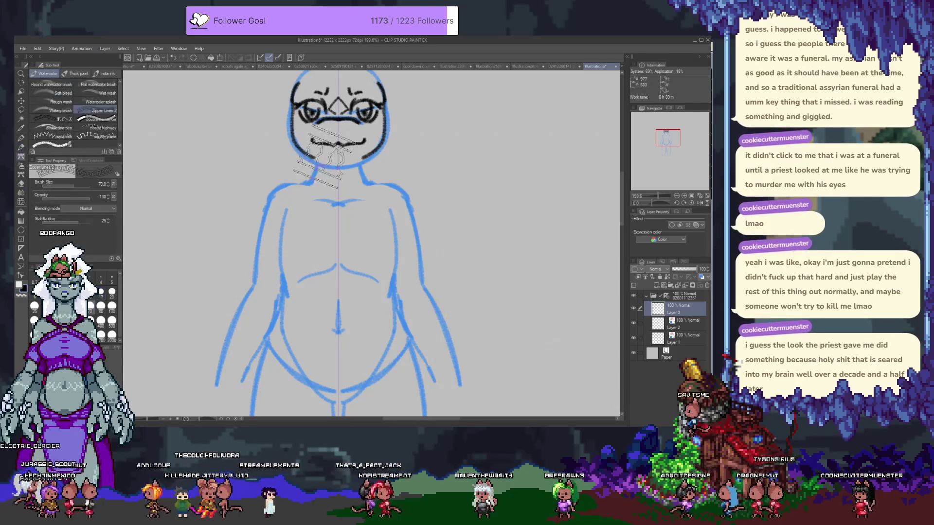
key(p)
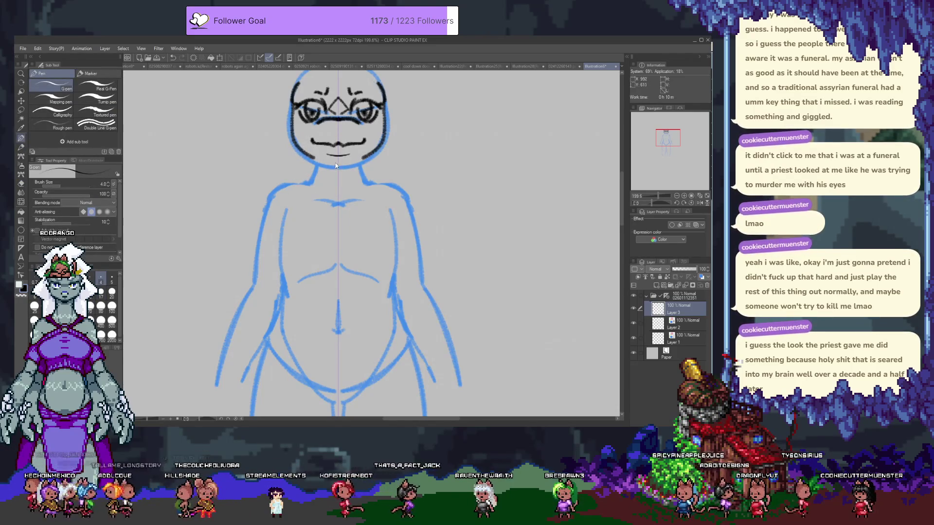
key(p)
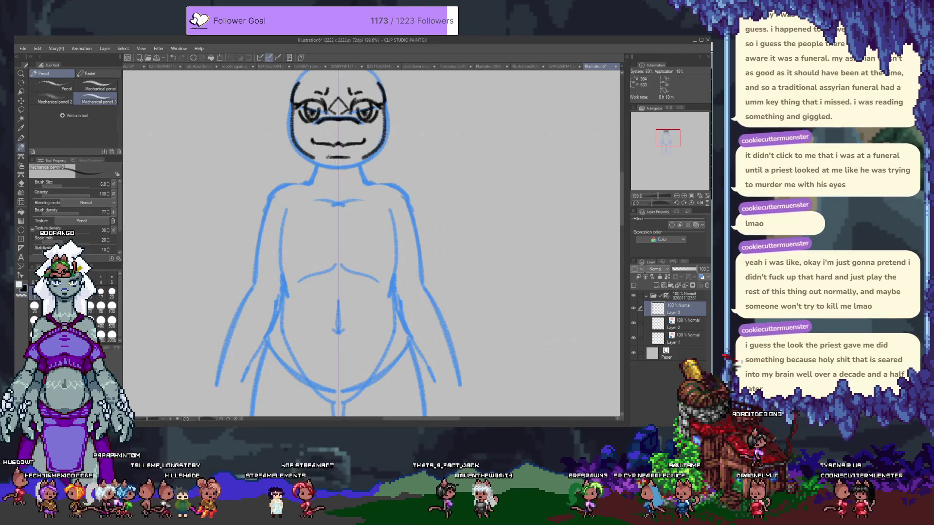
scroll(326, 152, up, 2)
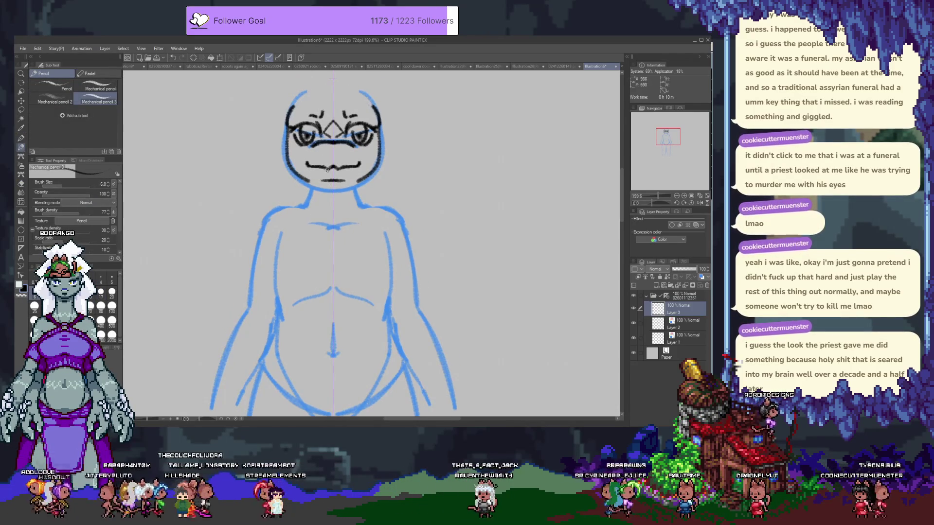
scroll(304, 218, up, 4)
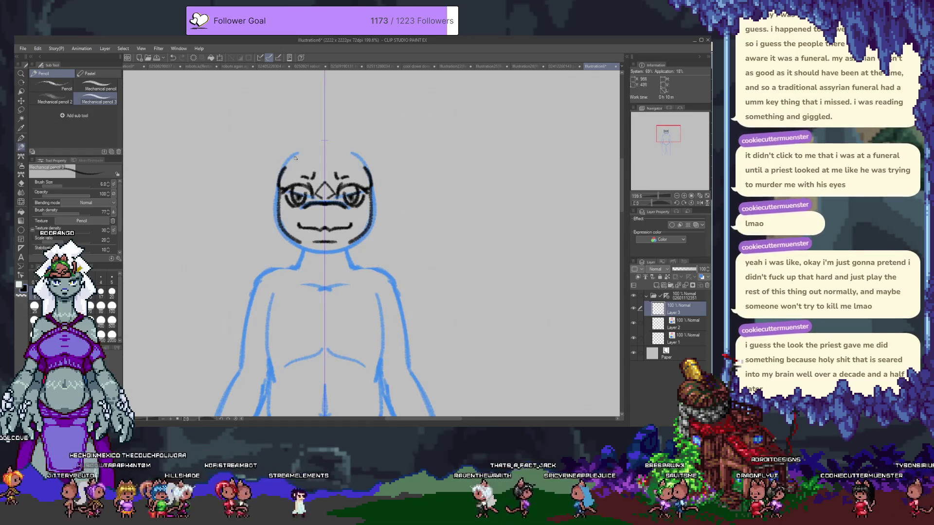
drag(369, 170, 378, 158)
mouse_move(281, 171)
mouse_down()
mouse_move(270, 159)
mouse_move(294, 128)
mouse_move(294, 148)
mouse_up()
key(ctrl+z)
key(ctrl+z)
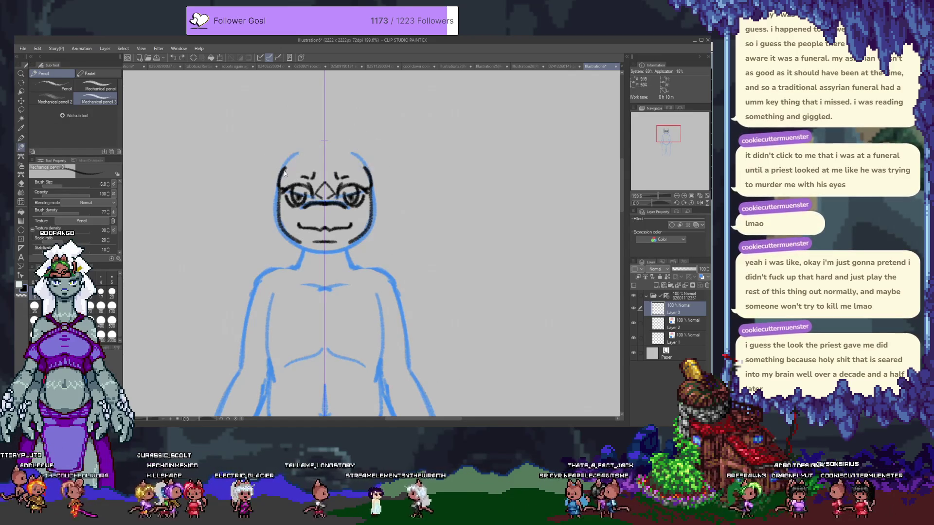
drag(427, 219, 446, 122)
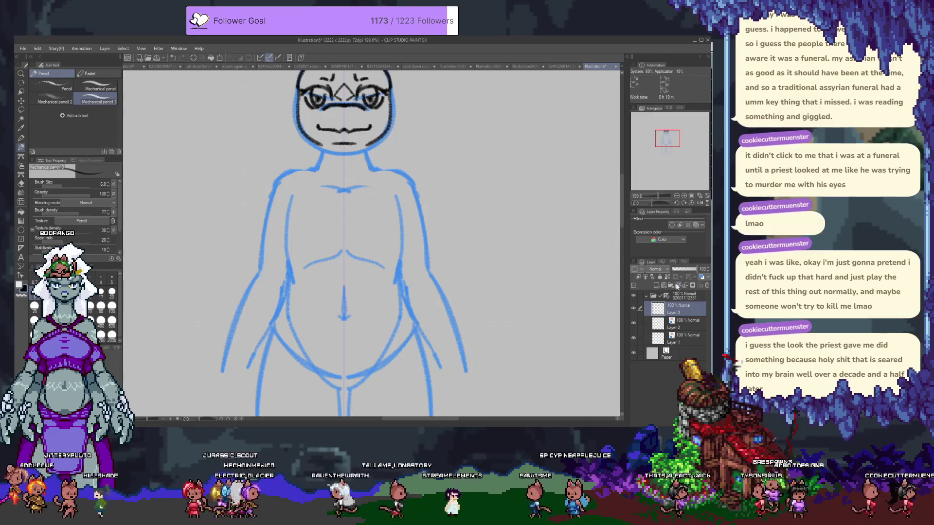
click(656, 285)
- Sketch curved horn outlines on top of the head, removing stray eyebrow marks
drag(305, 70, 293, 153)
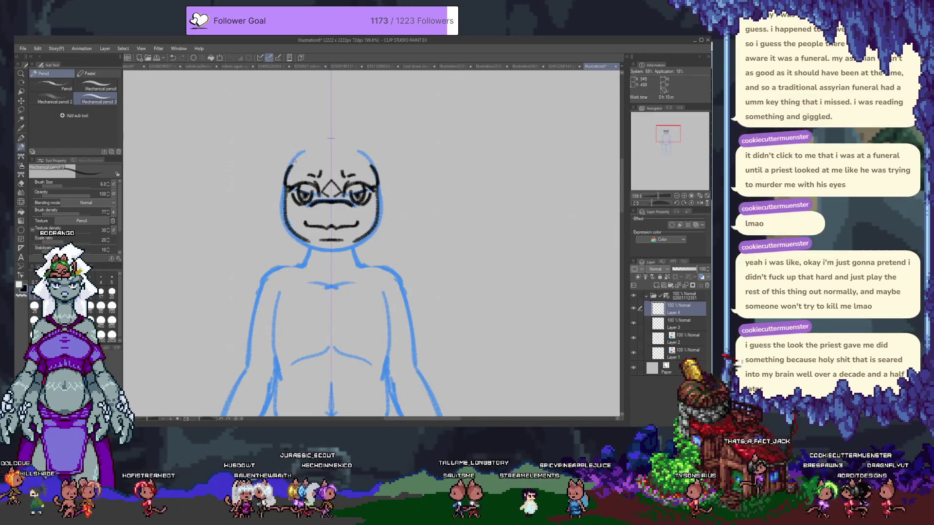
drag(294, 157, 311, 180)
drag(370, 160, 355, 187)
key(ctrl+z)
key(ctrl+z)
key(ctrl+z)
drag(314, 144, 302, 180)
mouse_move(349, 144)
mouse_down()
mouse_move(363, 182)
mouse_move(316, 168)
mouse_up()
drag(344, 177, 350, 168)
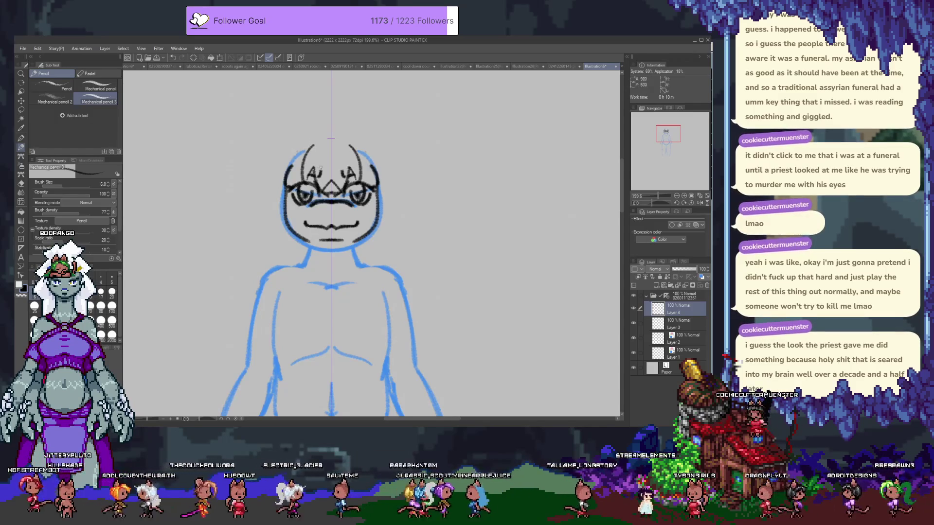
key(ctrl+z)
key(ctrl+z)
key(ctrl+z)
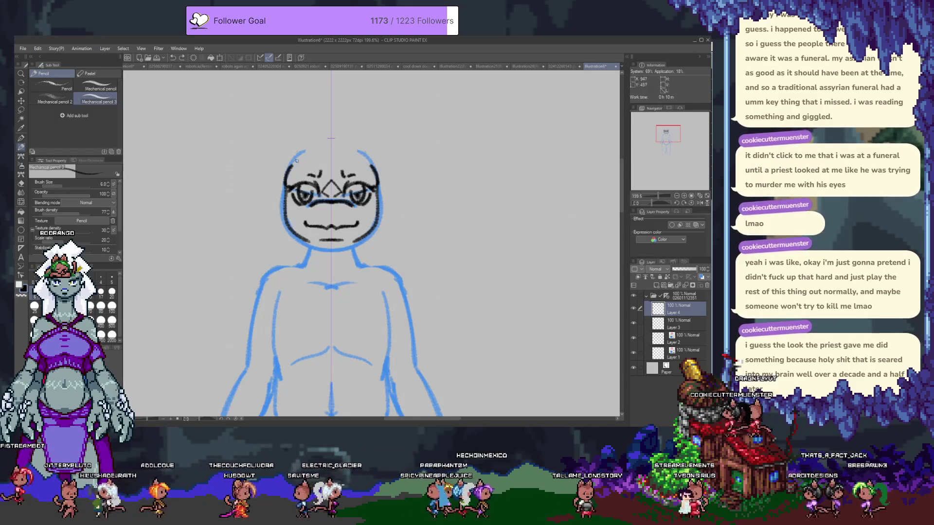
key(ctrl+y)
key(ctrl+y)
key(ctrl+z)
key(ctrl+z)
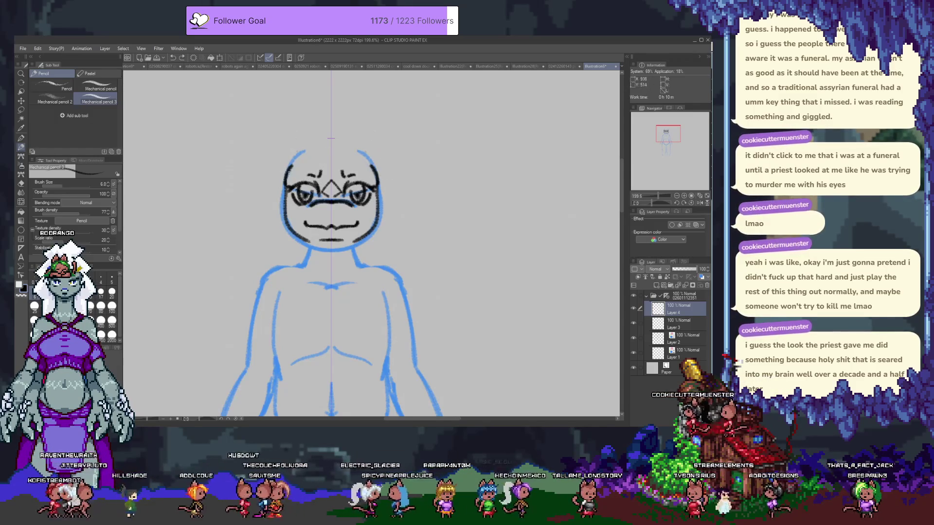
- Draw mirrored horns on both head sides with inner strokes toward the centre
mouse_move(292, 158)
mouse_down()
mouse_move(287, 170)
mouse_move(291, 125)
mouse_move(306, 150)
mouse_up()
key(ctrl+z)
key(ctrl+y)
key(ctrl+z)
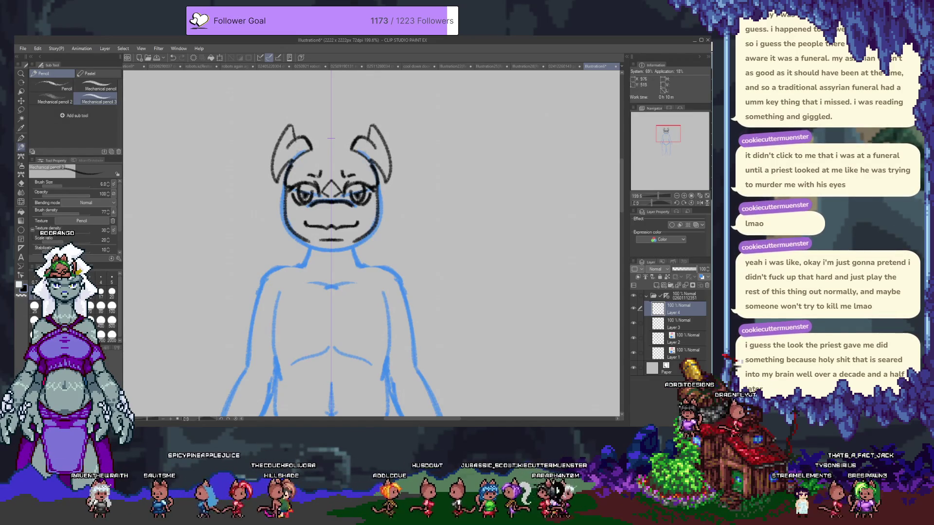
drag(299, 159, 327, 148)
key(ctrl+z)
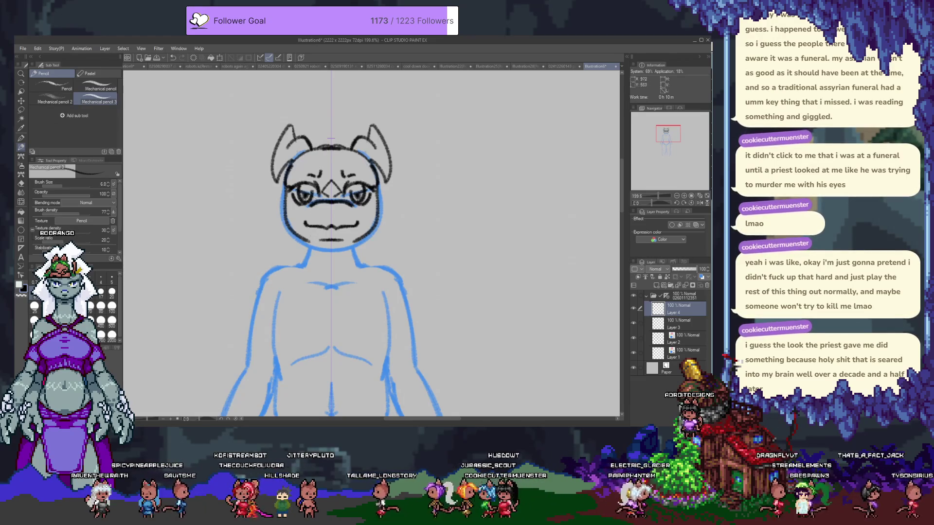
- Erase the strokes between the horns and draw a curly hair tuft there
key(e)
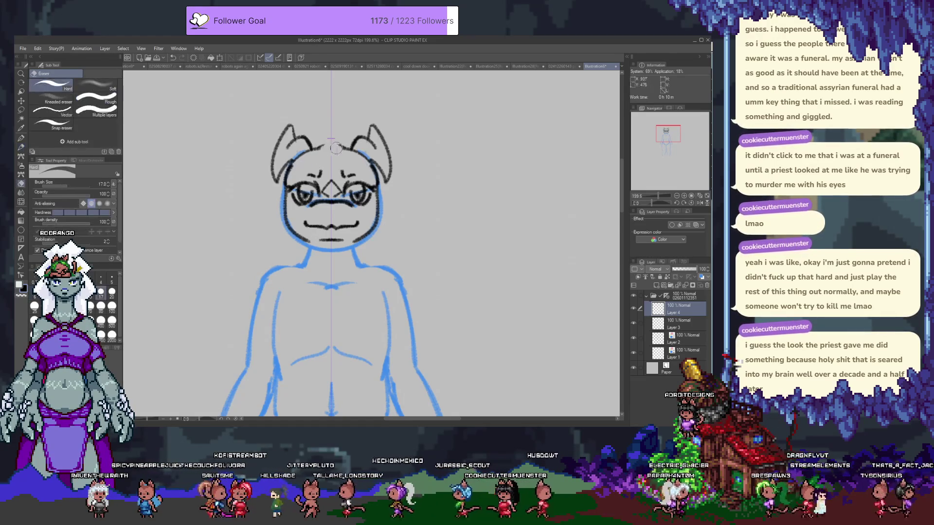
drag(334, 151, 311, 149)
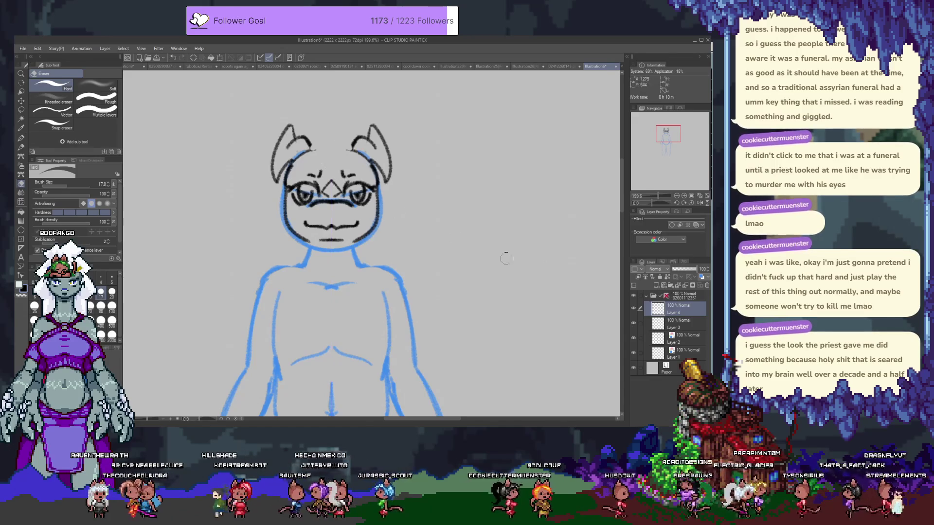
key(p)
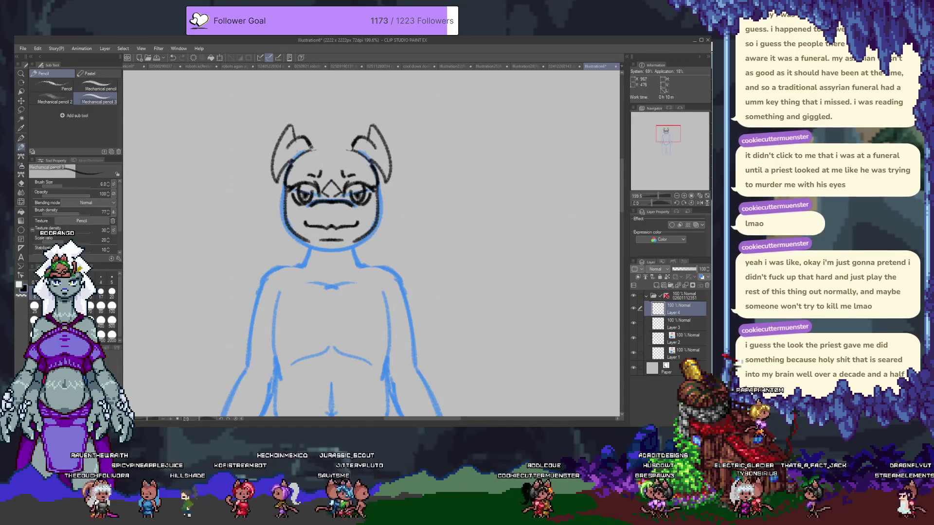
drag(317, 144, 342, 171)
- Ink a curly top tuft, mirrored side strands and curled forehead bangs, then add Layer 5
key(ctrl+z)
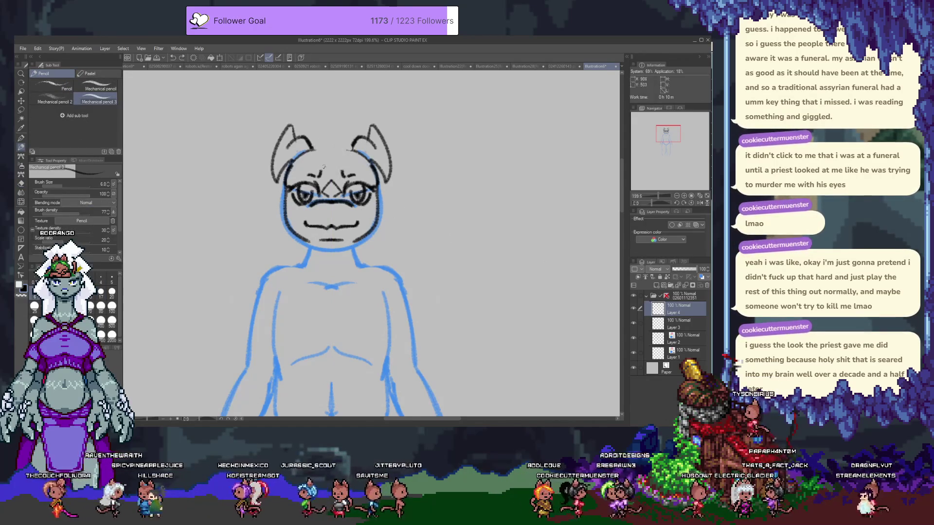
drag(324, 136, 345, 146)
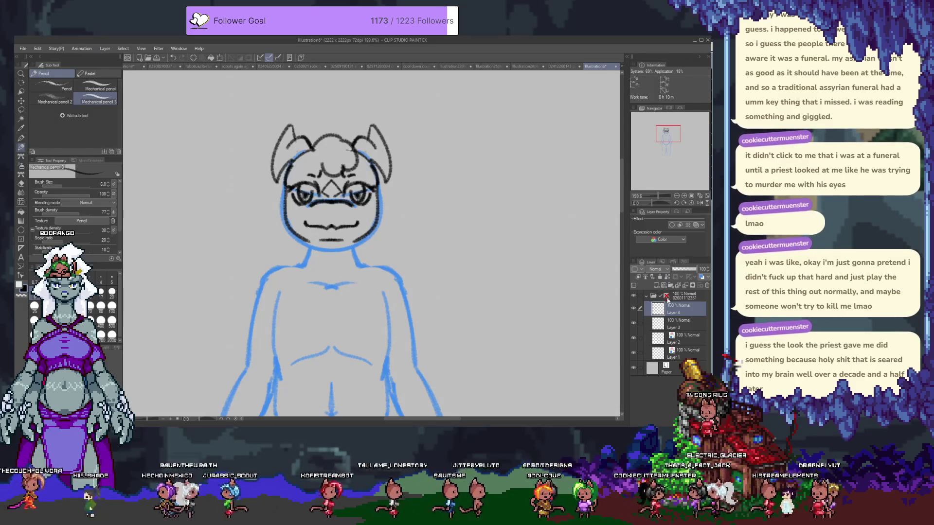
mouse_move(276, 181)
mouse_down()
mouse_move(262, 214)
mouse_move(293, 238)
mouse_move(289, 267)
mouse_up()
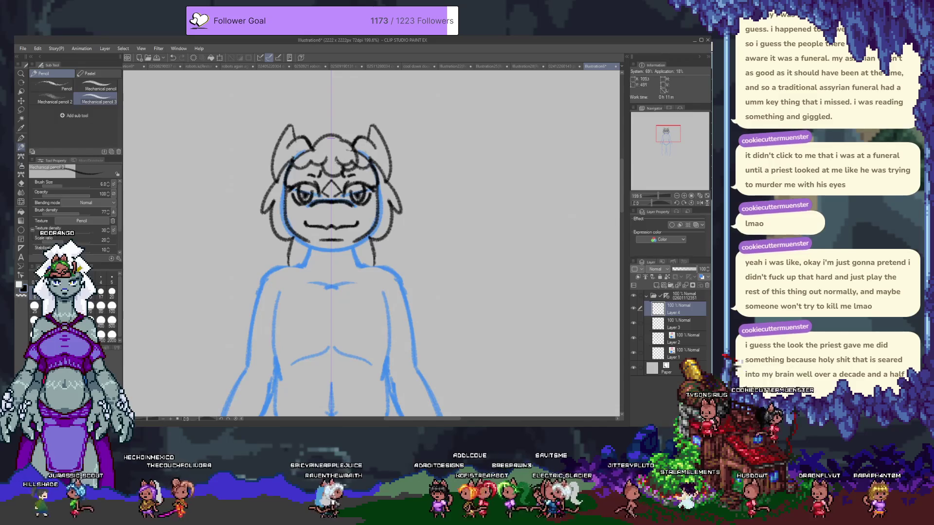
drag(292, 159, 320, 176)
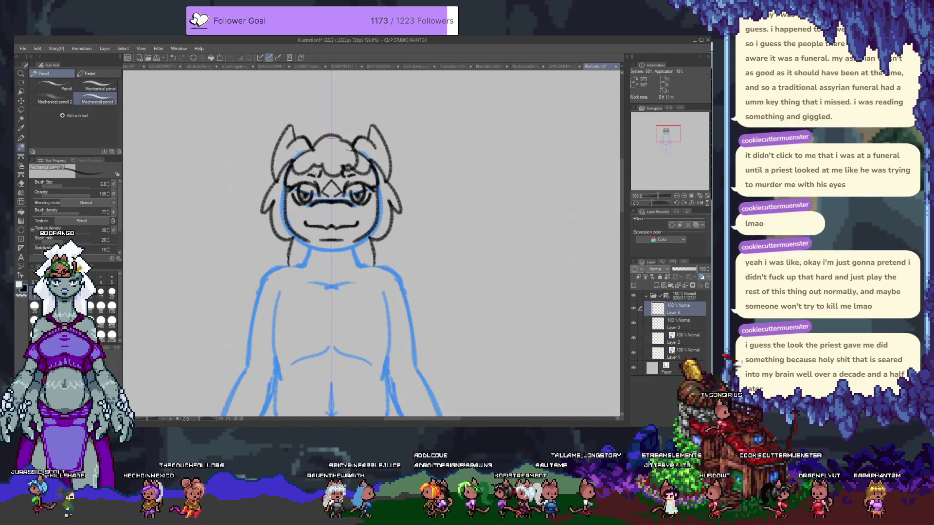
drag(274, 286, 292, 216)
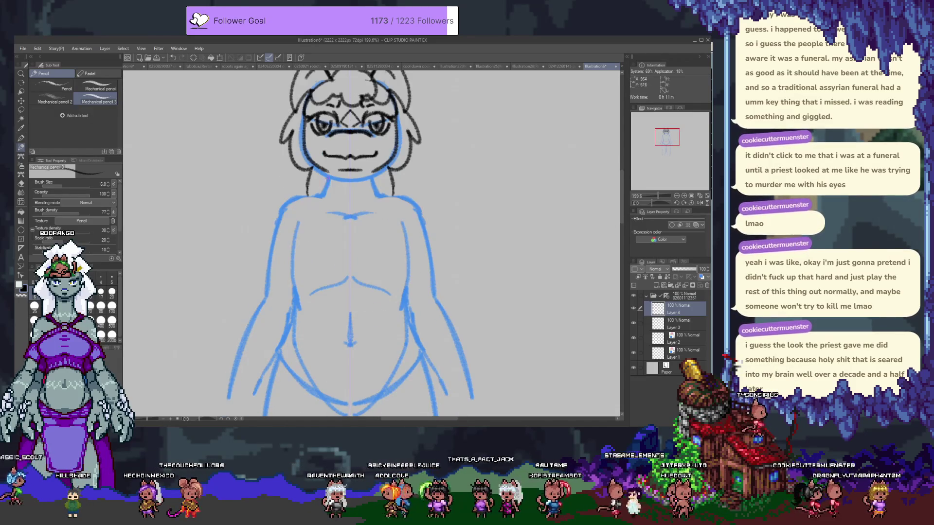
click(655, 285)
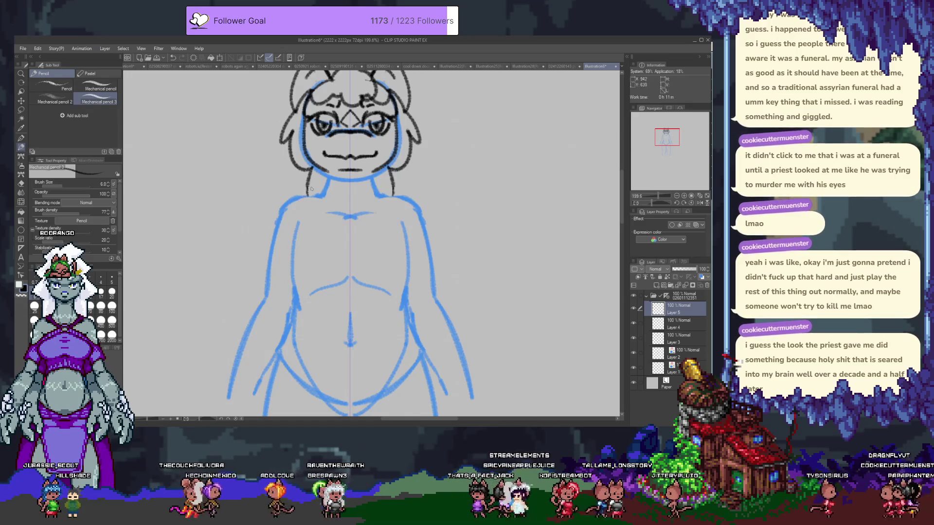
- Redraw the neck lines cleanly in black, discarding a stray chin-line stroke
drag(311, 181, 307, 196)
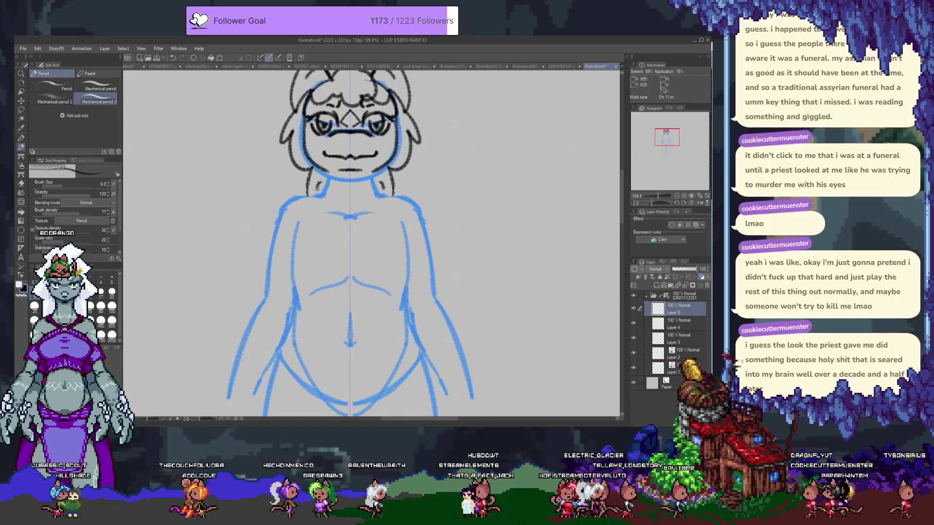
drag(322, 181, 344, 180)
key(ctrl+z)
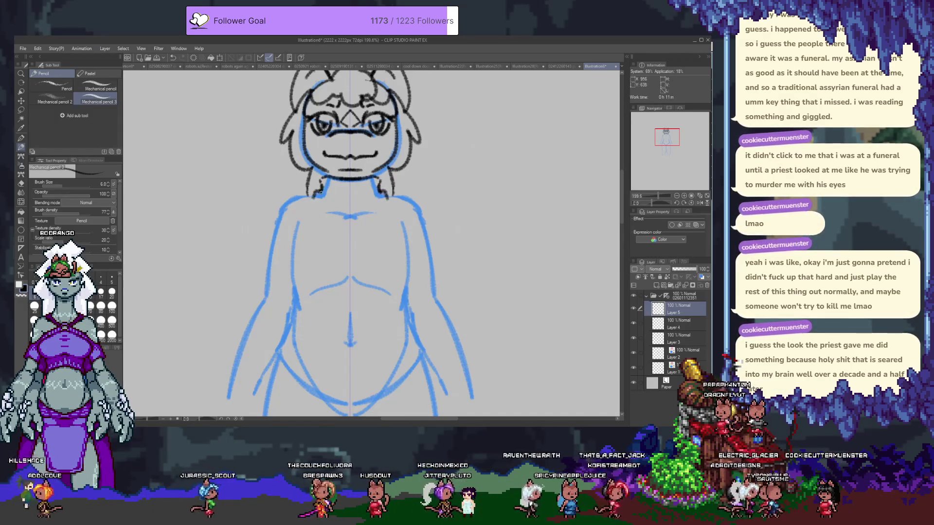
- Ink the upper torso side contours down from the shoulders, redoing overlong strokes
drag(386, 195, 408, 292)
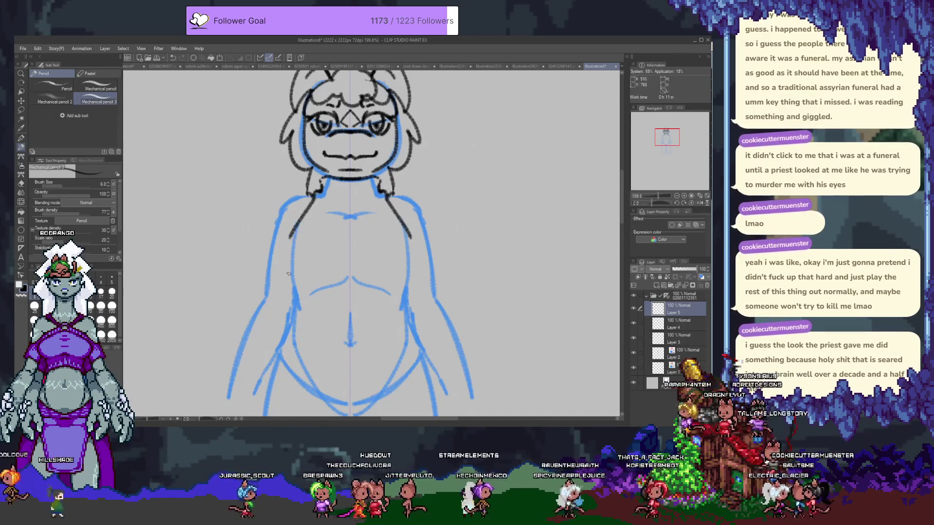
drag(313, 195, 294, 294)
key(ctrl+z)
drag(286, 246, 295, 288)
key(ctrl+z)
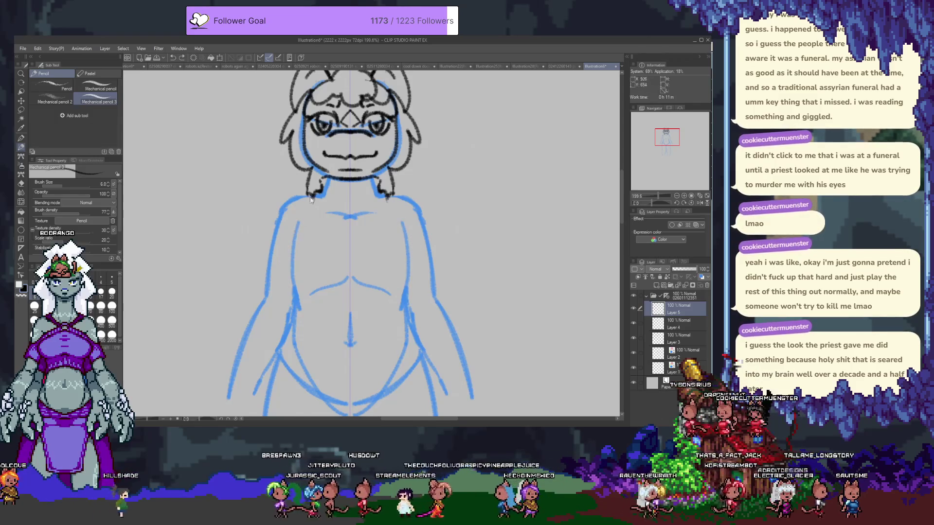
mouse_move(313, 196)
mouse_down()
mouse_move(280, 241)
mouse_move(292, 275)
mouse_up()
drag(280, 242, 292, 275)
key(ctrl+z)
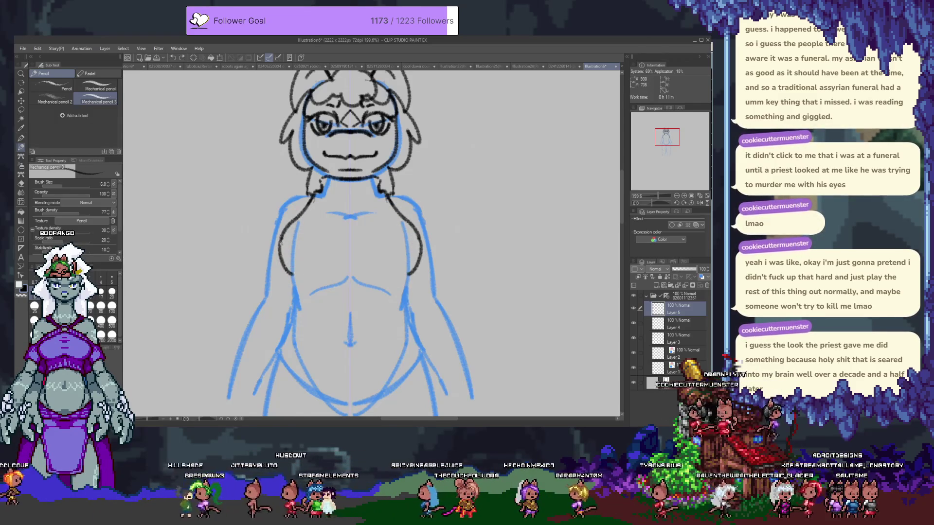
key(ctrl+z)
drag(306, 210, 280, 243)
- Add a collar curve under the neck, keeping it after trying the Eraser
mouse_move(326, 196)
mouse_down()
mouse_move(351, 208)
mouse_move(367, 200)
mouse_up()
key(ctrl+z)
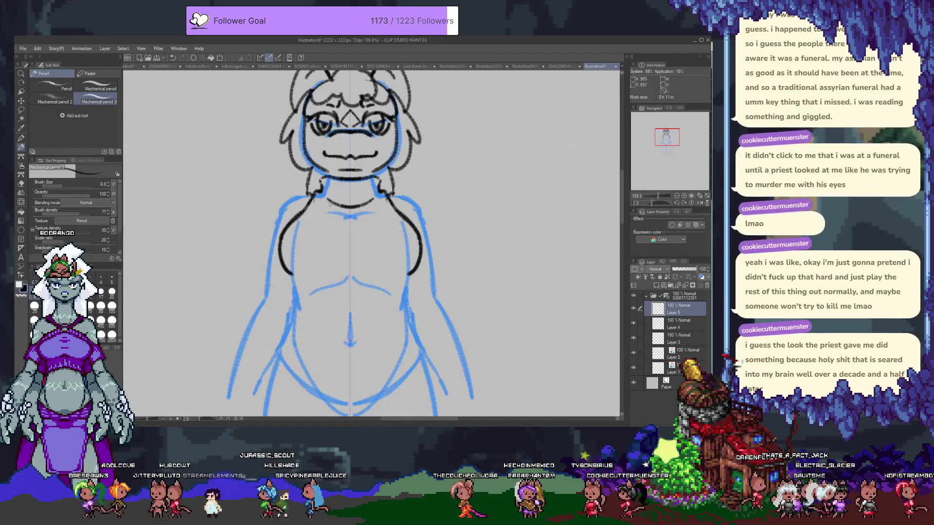
key(e)
drag(325, 209, 369, 215)
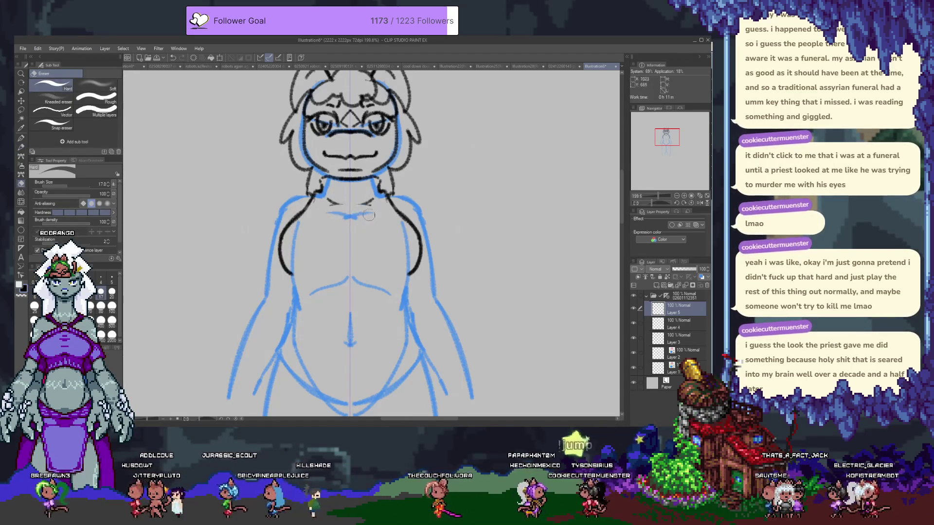
key(ctrl+z)
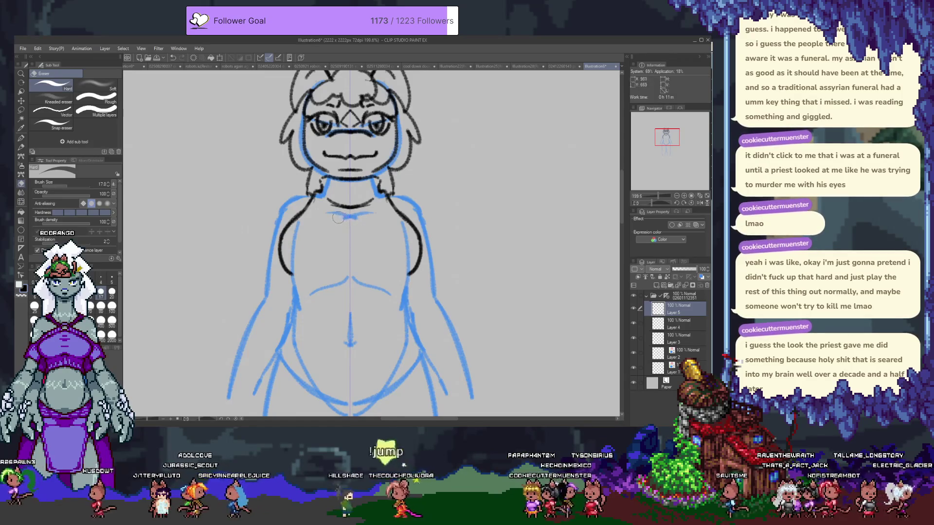
key(p)
scroll(298, 220, down, 2)
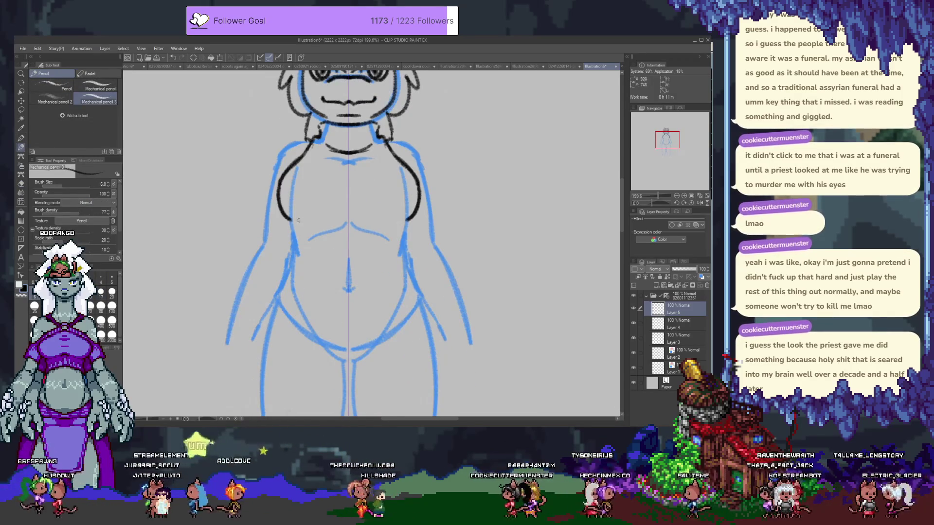
- Try a black chest line across the torso, including two curving strokes
drag(305, 221, 393, 214)
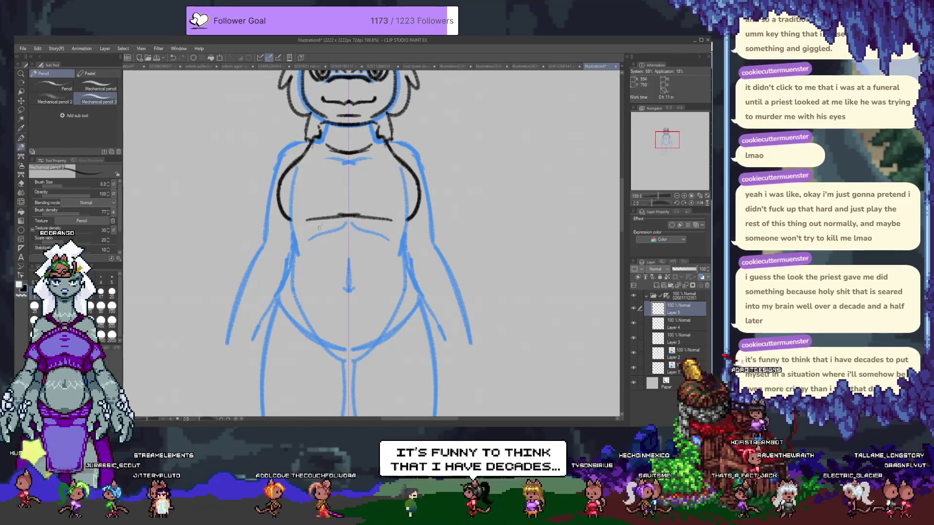
key(ctrl+z)
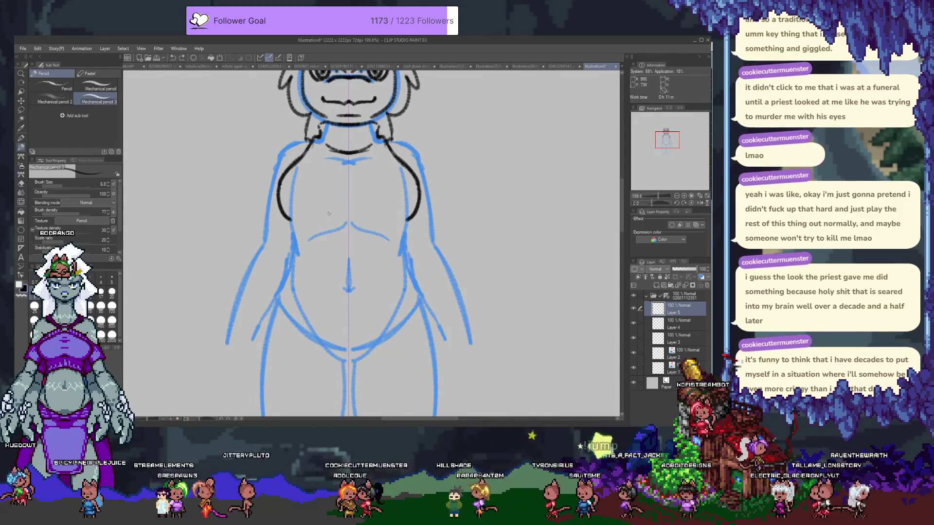
mouse_move(315, 215)
mouse_down()
mouse_move(387, 220)
mouse_move(307, 225)
mouse_up()
key(ctrl+z)
key(ctrl+z)
drag(395, 220, 359, 216)
drag(301, 225, 341, 218)
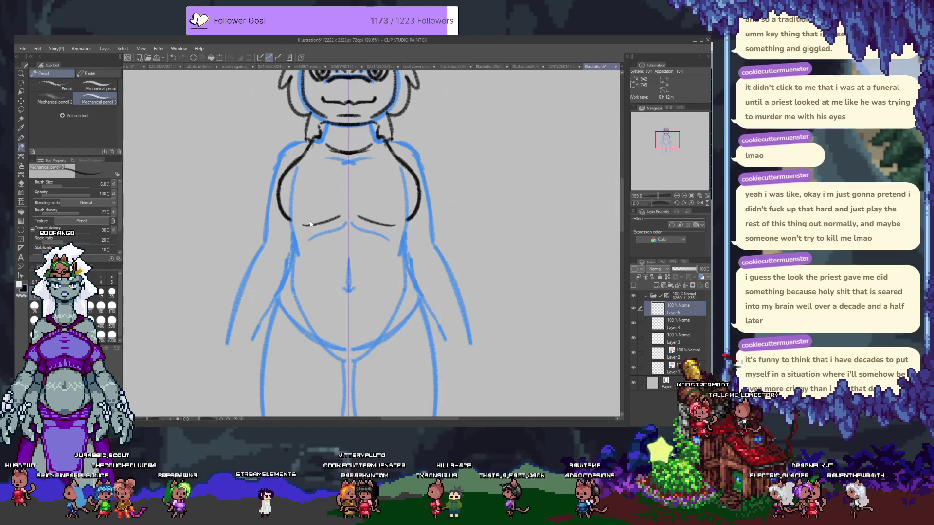
key(ctrl+z)
- Settle on one short, flat black chest line across the torso
key(ctrl+z)
drag(302, 225, 343, 223)
mouse_move(395, 224)
mouse_down()
mouse_move(353, 220)
mouse_move(391, 223)
mouse_up()
key(ctrl+z)
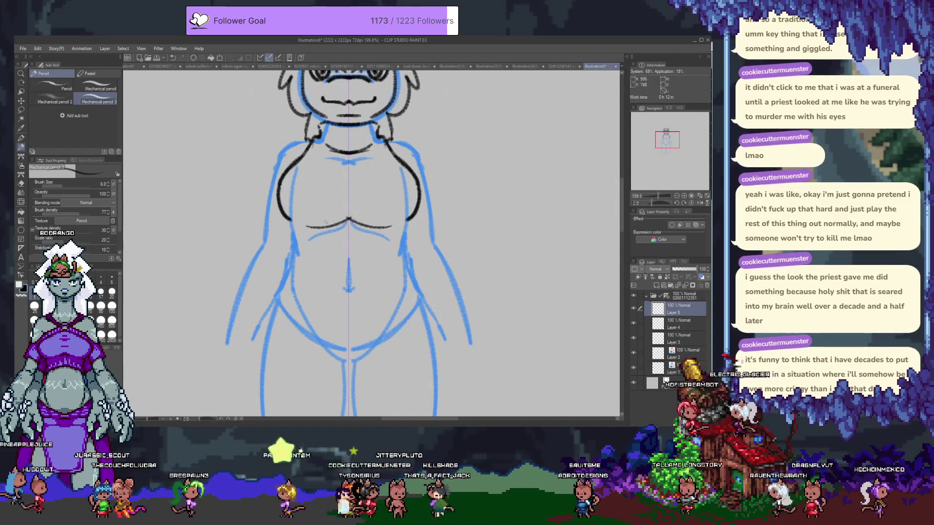
key(ctrl+z)
key(ctrl+z)
mouse_move(325, 221)
mouse_down()
mouse_move(372, 220)
mouse_move(347, 219)
mouse_up()
key(ctrl+z)
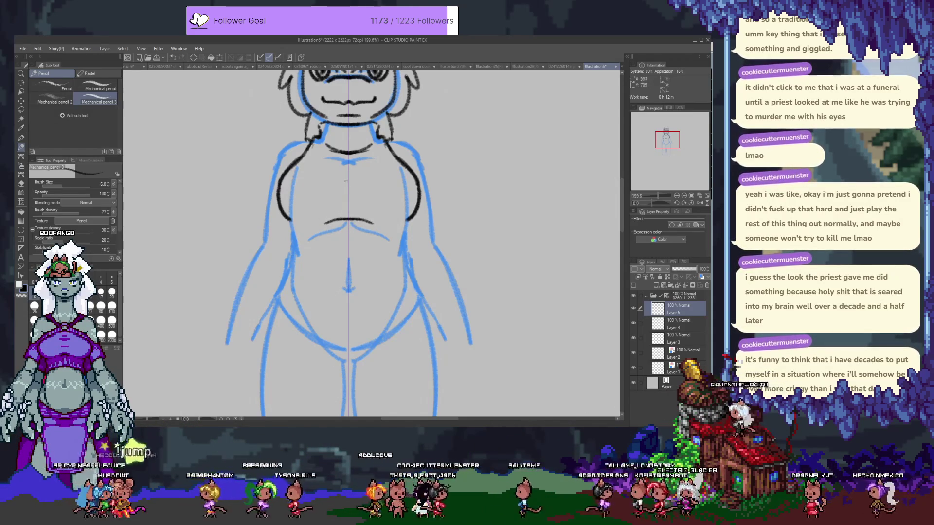
- Extend both black torso side contours down toward the waist, dropping trial neck strokes
drag(334, 159, 348, 162)
drag(365, 158, 355, 162)
key(ctrl+z)
key(ctrl+z)
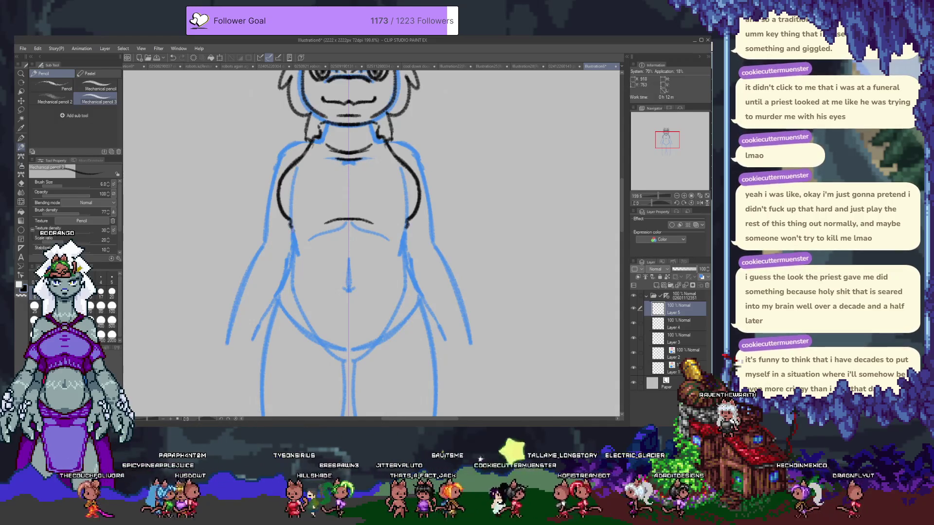
drag(290, 225, 292, 236)
drag(408, 220, 407, 231)
drag(293, 235, 274, 298)
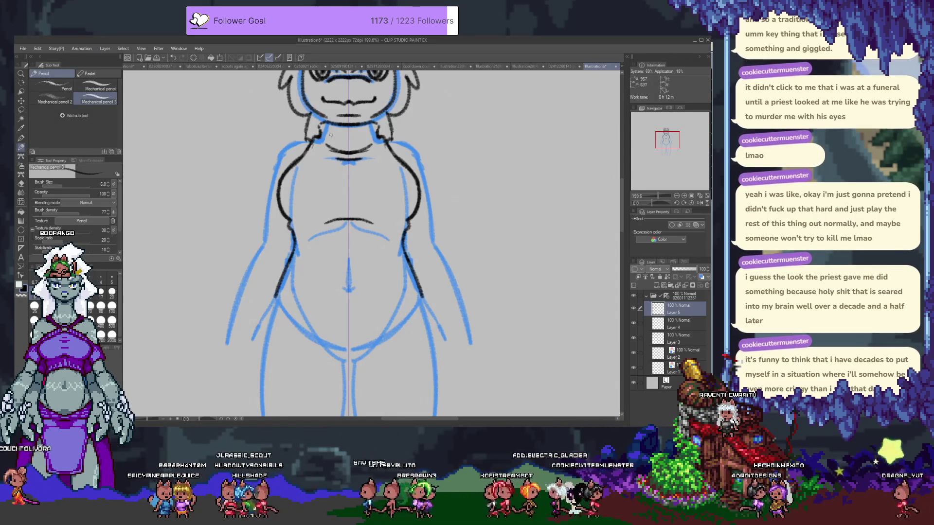
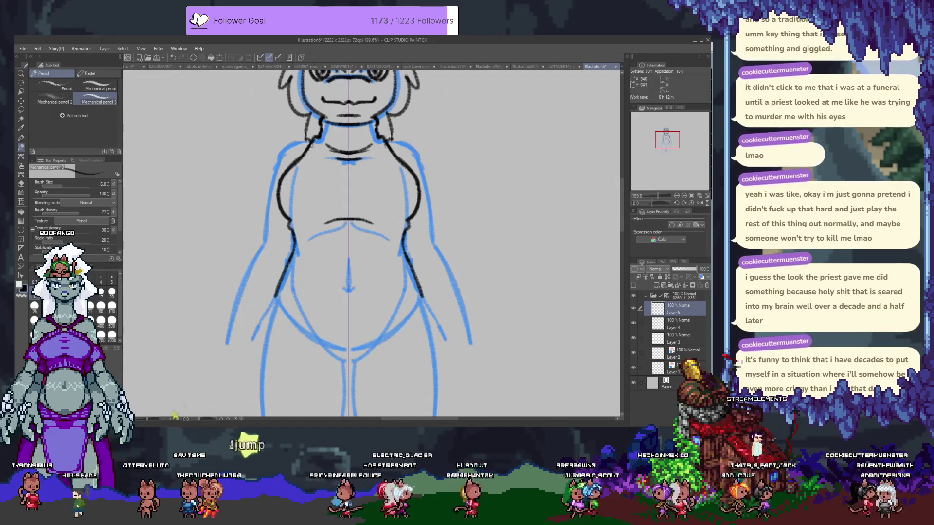
- Ink the mirrored curved hip line under the belly, keeping the short hip strokes on both sides
scroll(286, 214, down, 5)
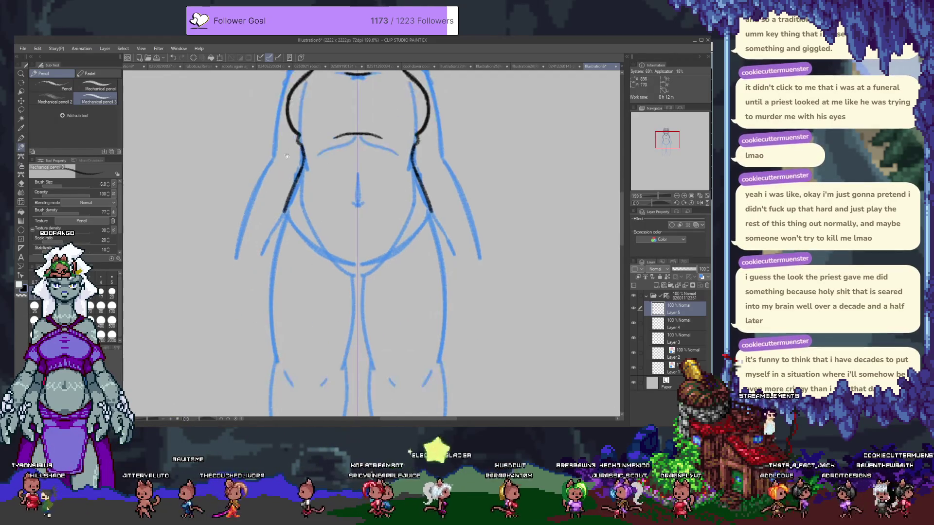
drag(317, 133, 398, 134)
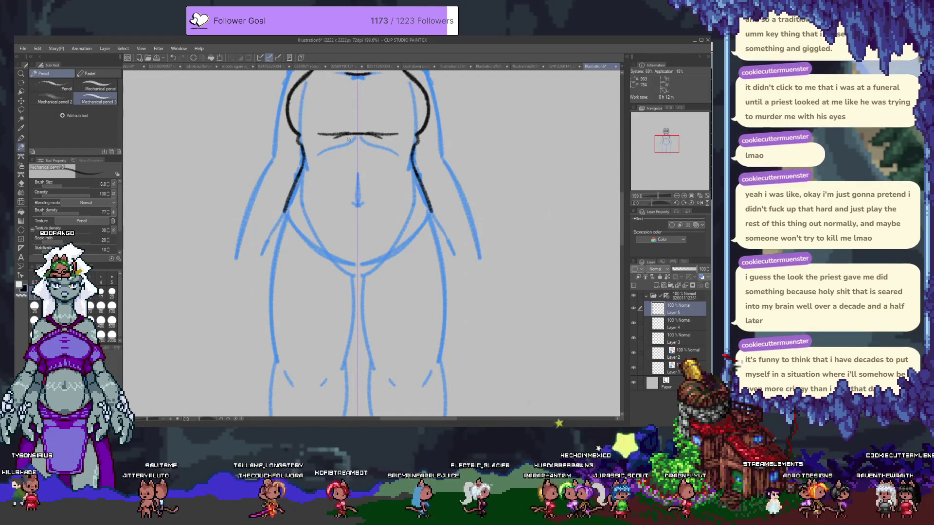
key(ctrl+z)
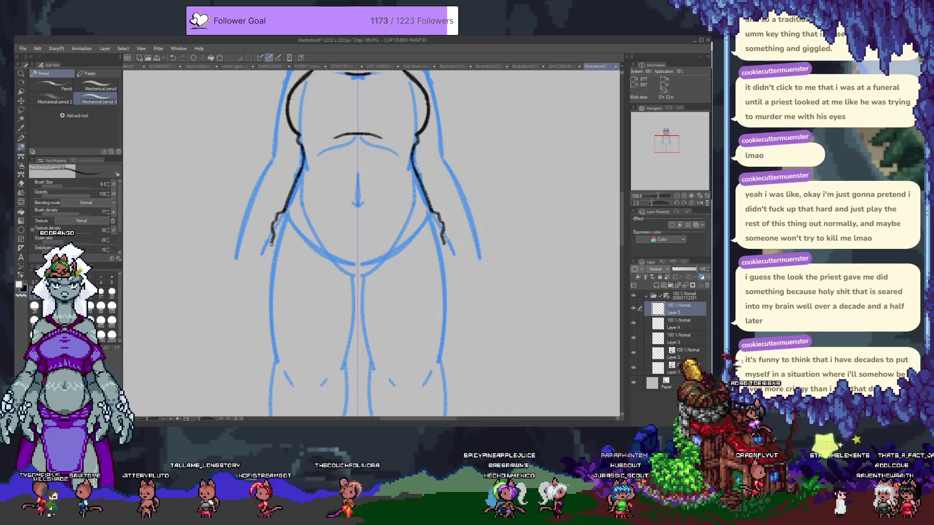
drag(271, 249, 444, 249)
key(e)
drag(435, 214, 443, 244)
drag(278, 214, 268, 242)
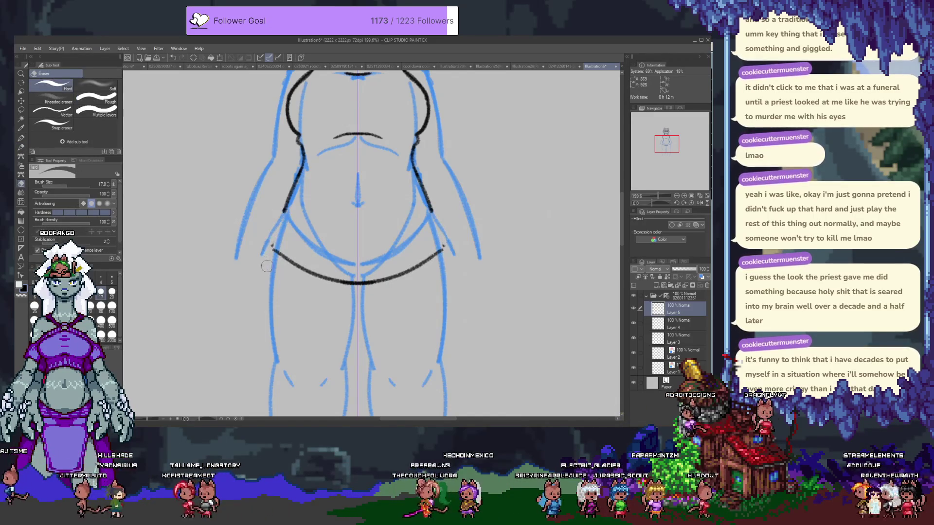
key(p)
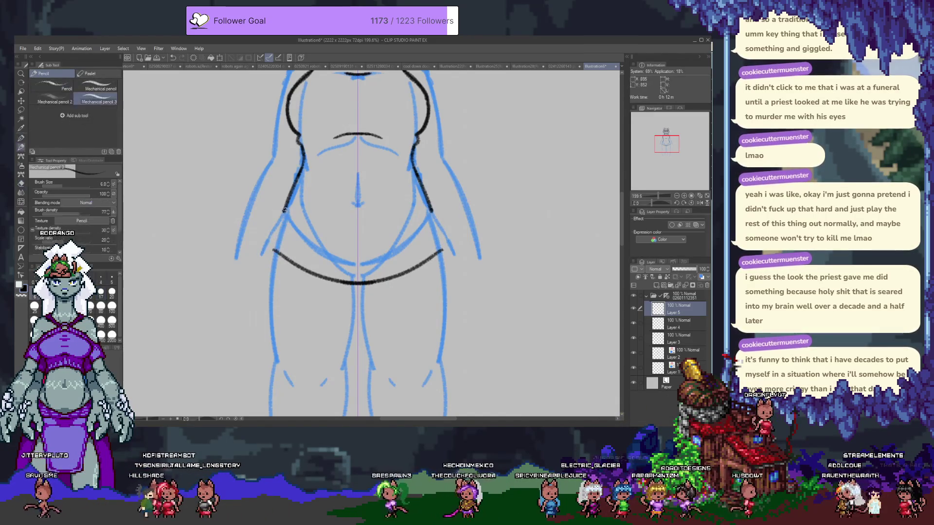
key(ctrl+z)
key(ctrl+z)
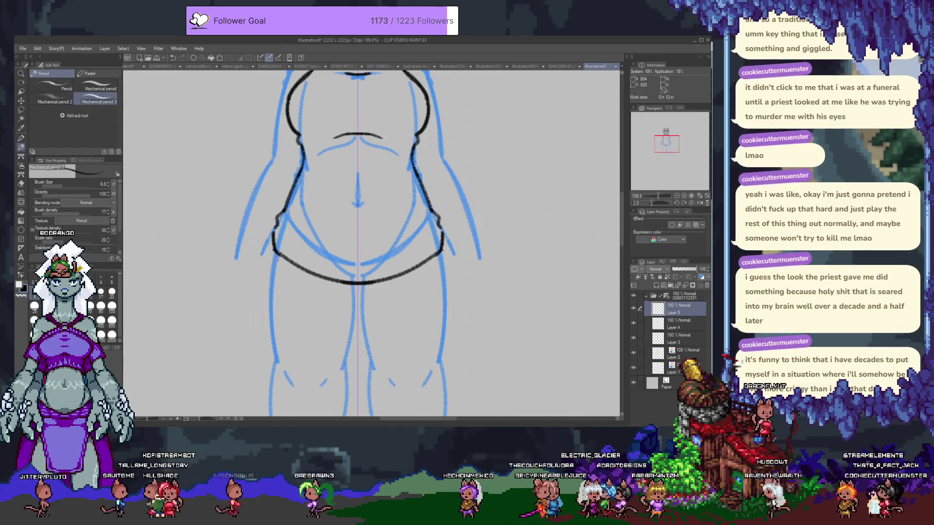
key(e)
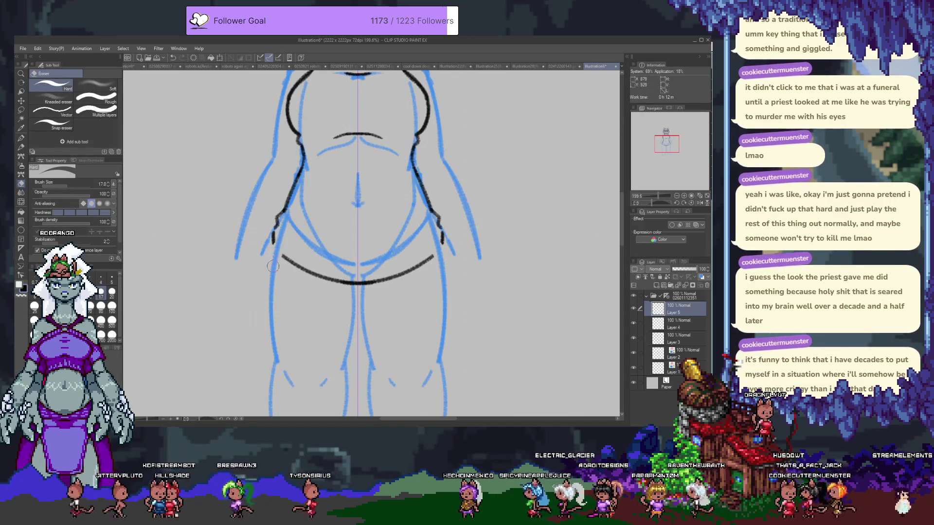
key(p)
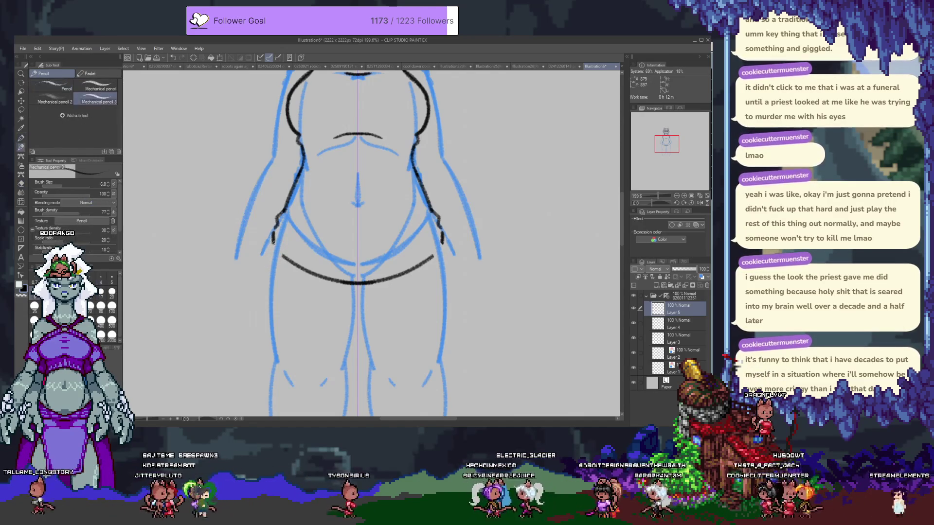
- Draw the shorts' side contours down both thighs and join them with the bottom hem
drag(443, 238, 432, 257)
mouse_move(272, 238)
mouse_down()
mouse_move(283, 267)
mouse_move(262, 288)
mouse_move(264, 254)
mouse_up()
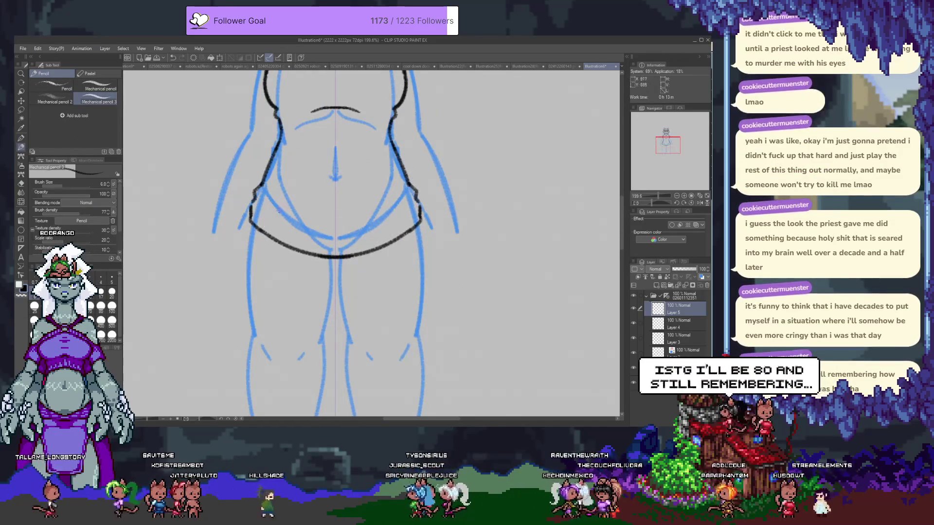
drag(421, 226, 413, 277)
drag(249, 229, 258, 279)
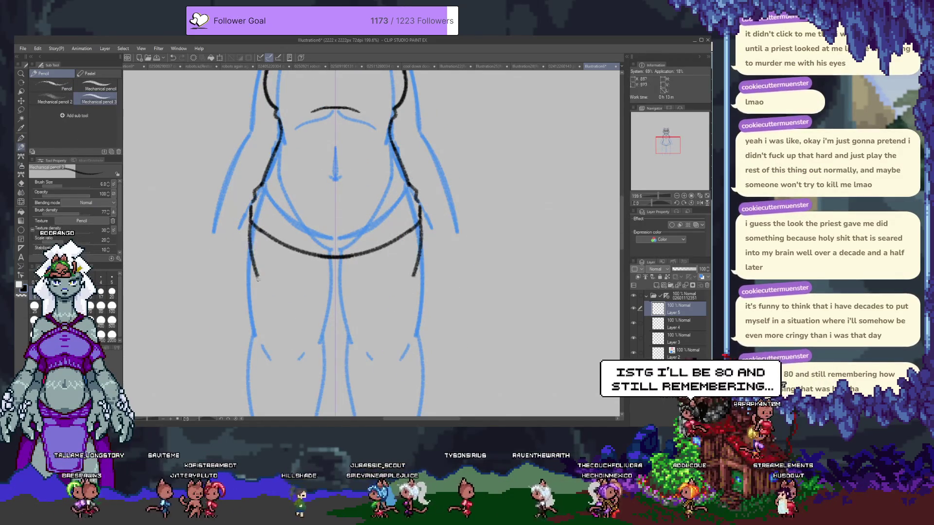
drag(252, 226, 270, 362)
key(ctrl+z)
key(ctrl+z)
mouse_move(254, 228)
mouse_down()
mouse_move(281, 321)
mouse_move(336, 329)
mouse_up()
key(ctrl+z)
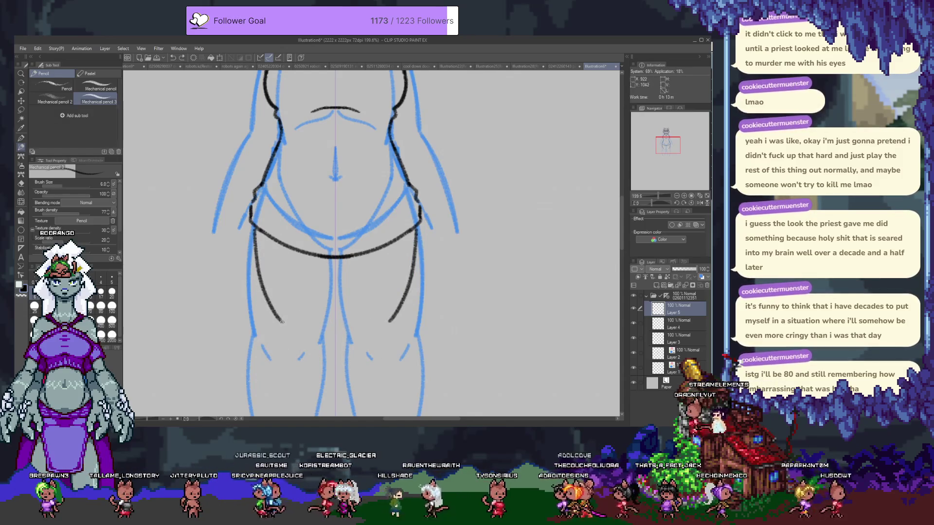
drag(281, 321, 335, 326)
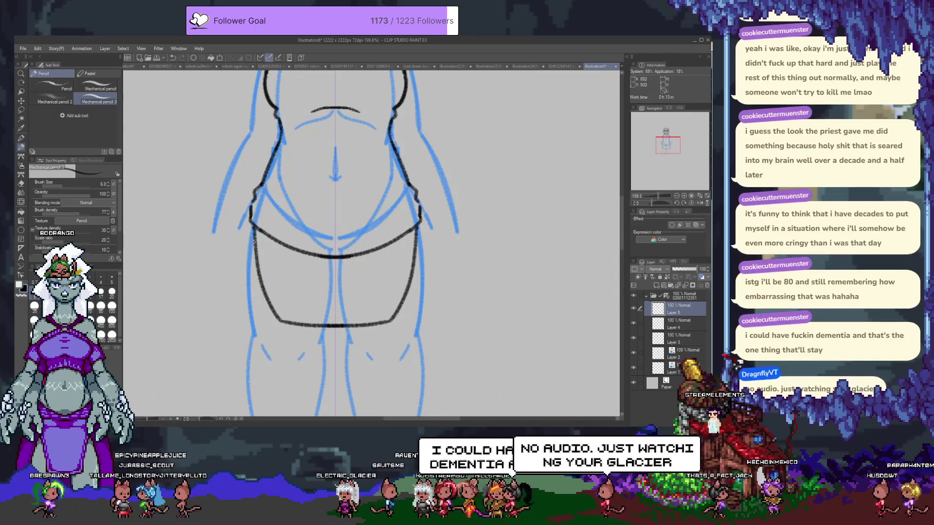
- Retry the shorts' hip side lines and undo the unsuccessful strokes
drag(256, 227, 267, 305)
key(ctrl+z)
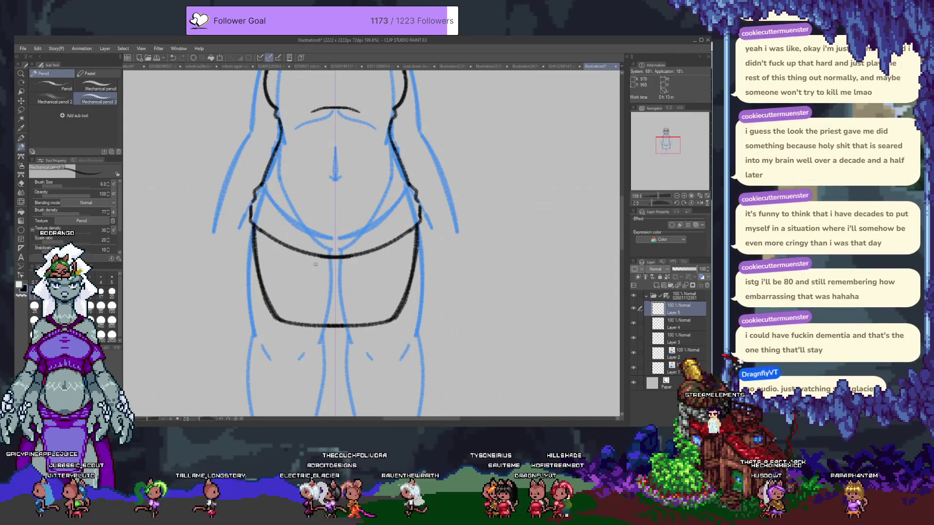
drag(303, 256, 326, 287)
key(ctrl+z)
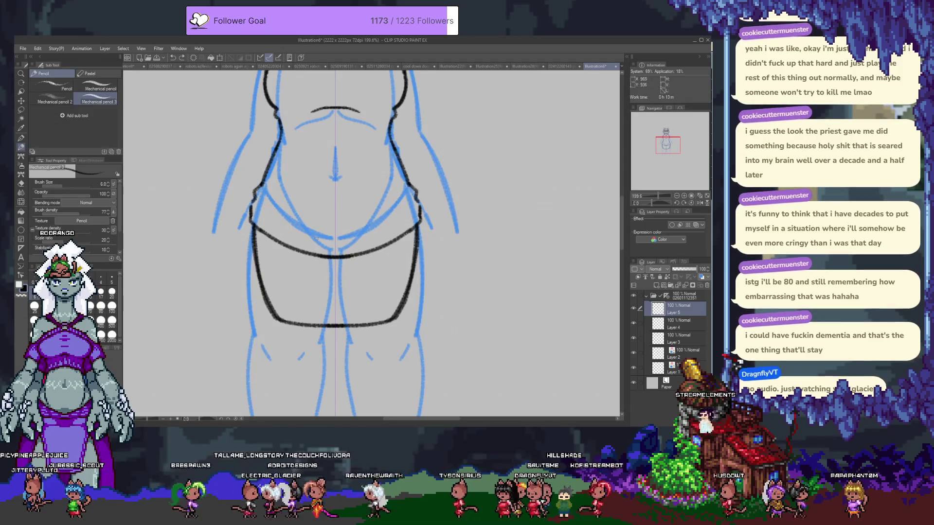
- Add short mirrored black strokes along both sides of the torso
drag(310, 201, 297, 253)
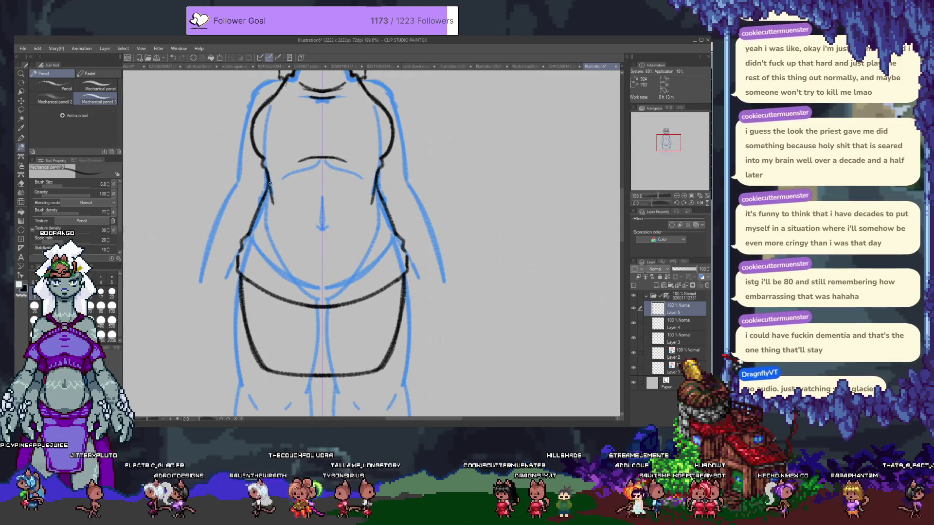
drag(380, 197, 380, 236)
drag(265, 210, 265, 236)
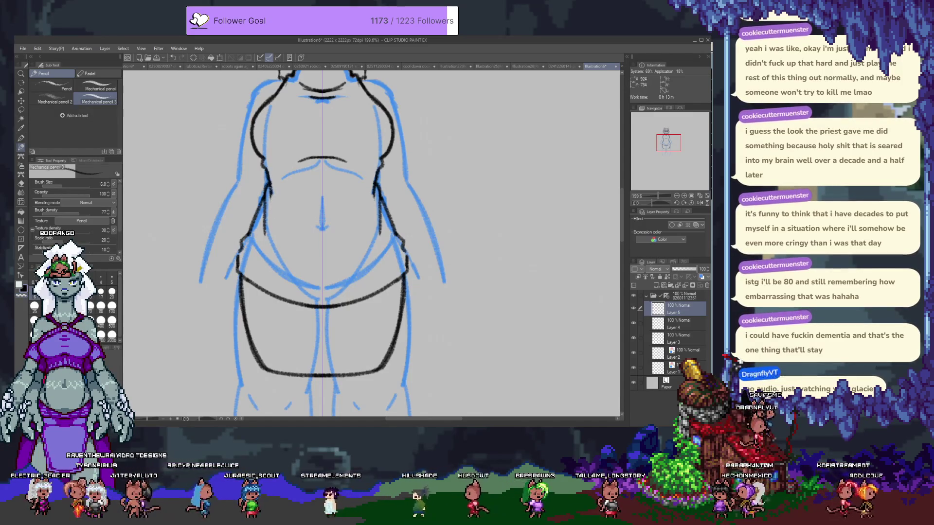
drag(269, 188, 266, 208)
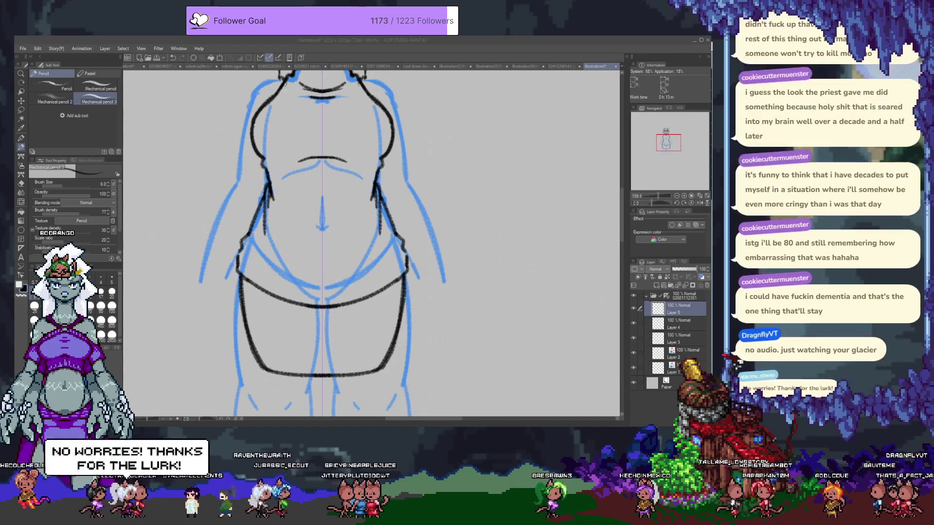
- Ink the neck line on both sides of the character
click(306, 241)
scroll(306, 240, up, 5)
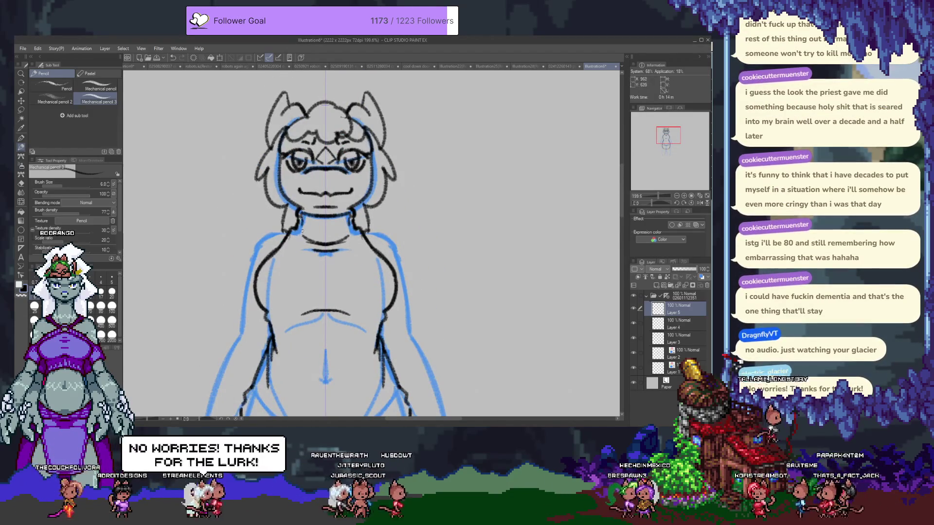
mouse_move(278, 255)
mouse_down()
mouse_move(293, 231)
mouse_move(287, 257)
mouse_up()
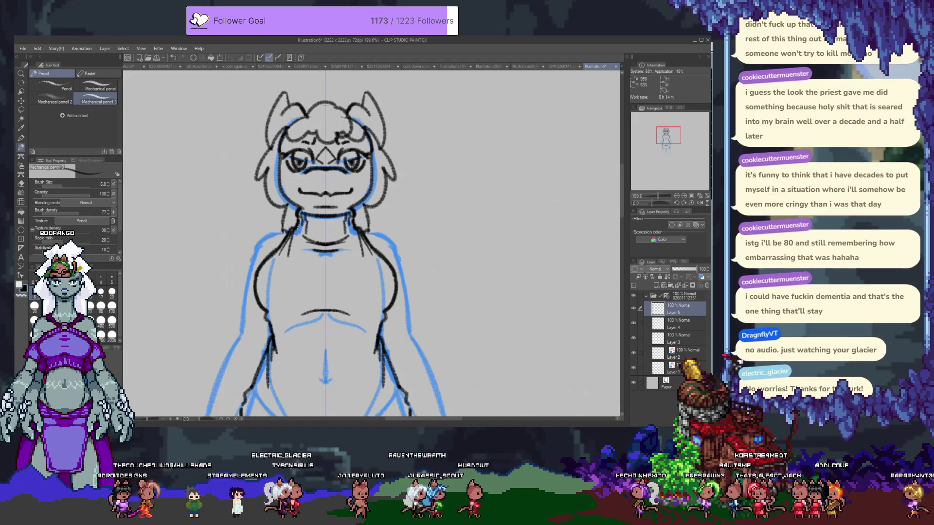
scroll(287, 354, down, 5)
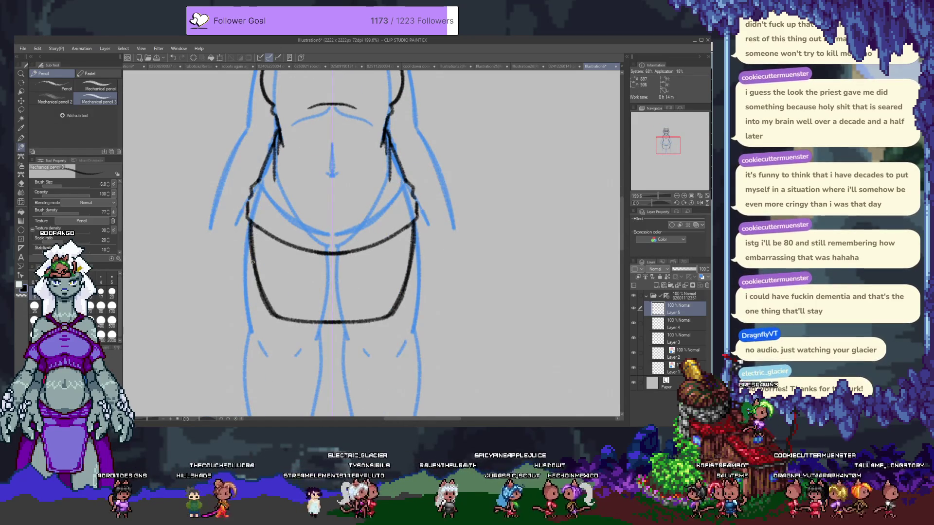
scroll(250, 225, up, 5)
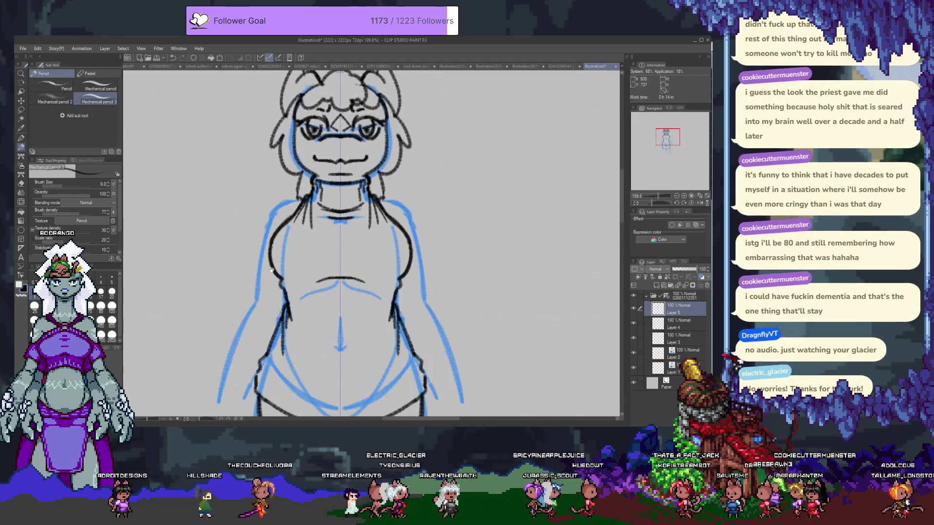
- Toggle the lineart layer's visibility to compare, then add a new empty raster layer
click(633, 308)
click(633, 308)
drag(433, 272, 433, 262)
scroll(433, 263, down, 3)
scroll(433, 263, down, 2)
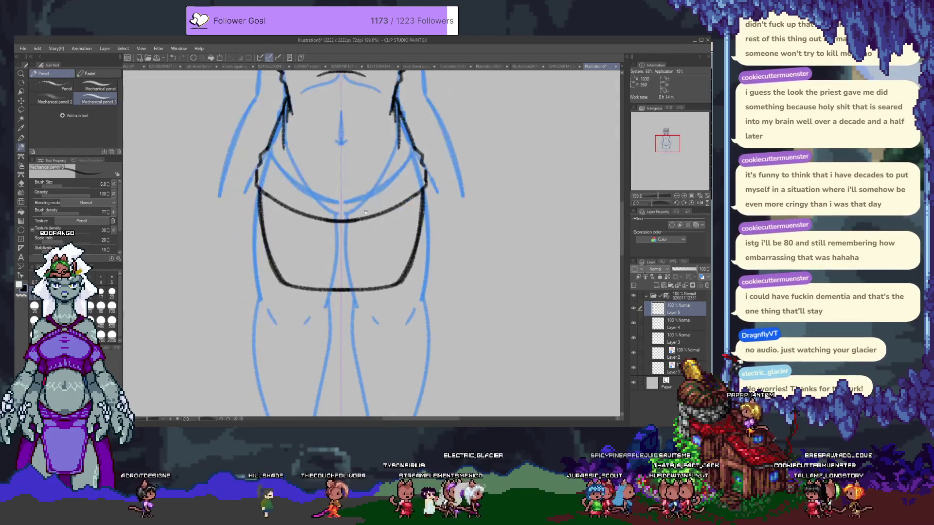
click(657, 286)
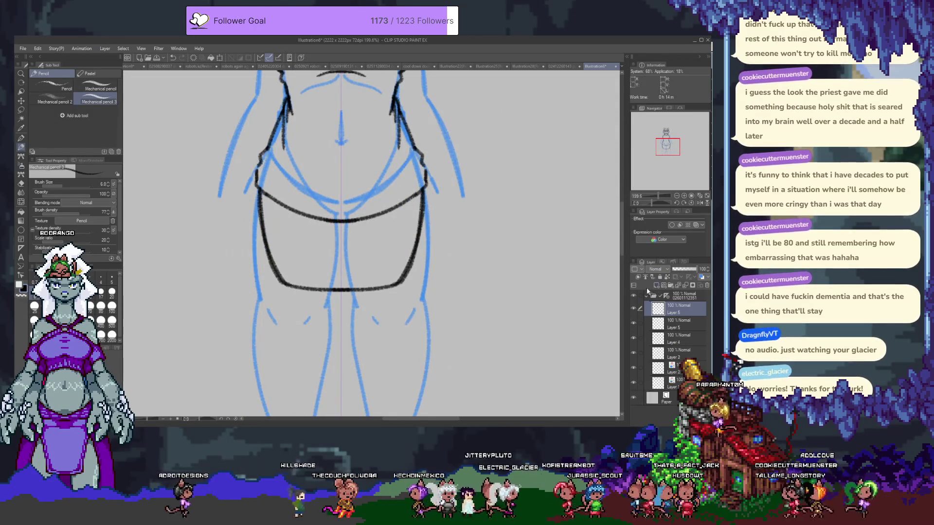
- On the shorts lineart layer, try erasing the top of the side lines, undoing each attempt
key(alt+bracketleft)
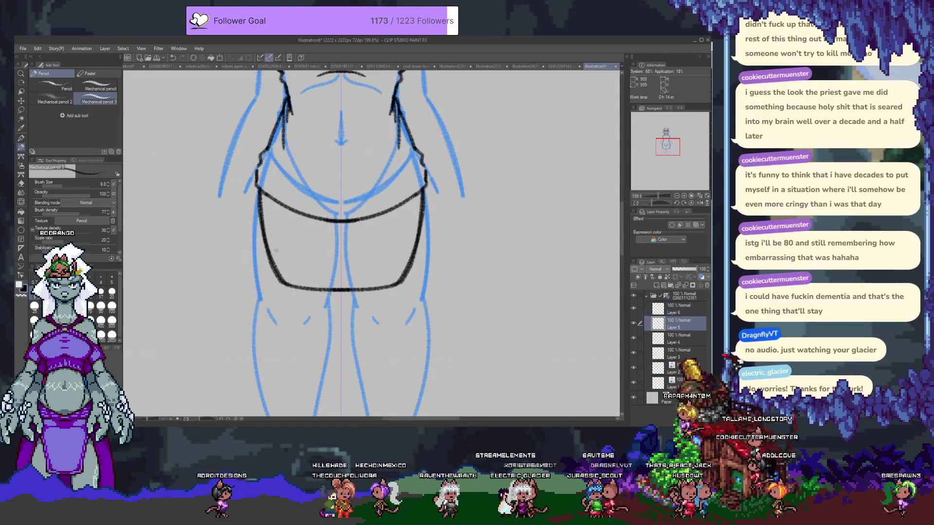
key(e)
drag(268, 214, 286, 285)
key(ctrl+z)
drag(261, 197, 282, 273)
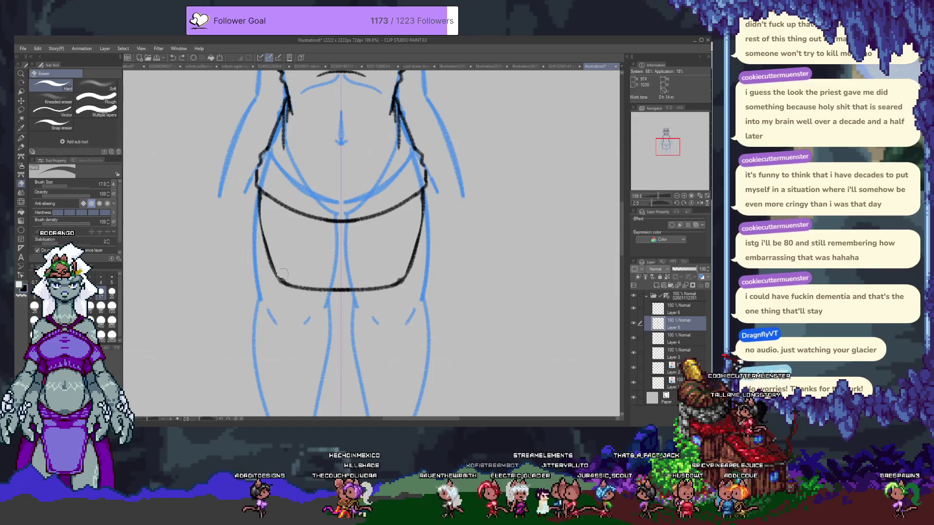
key(ctrl+z)
drag(258, 194, 265, 228)
key(ctrl+z)
mouse_move(260, 189)
mouse_down()
mouse_move(270, 202)
mouse_move(266, 237)
mouse_up()
key(ctrl+z)
- Trial-erase lower parts of the shorts' side lines, finally restoring them in full
key(ctrl+z)
drag(260, 194, 276, 257)
key(ctrl+z)
drag(259, 193, 280, 277)
key(ctrl+z)
drag(263, 229, 280, 279)
key(ctrl+z)
mouse_move(261, 197)
mouse_down()
mouse_move(273, 258)
mouse_move(285, 277)
mouse_move(304, 276)
mouse_move(259, 194)
mouse_up()
key(p)
key(ctrl+z)
- Redraw the shorts' side lines darker, extending the left line and the upper-left belt curve
drag(259, 197, 277, 276)
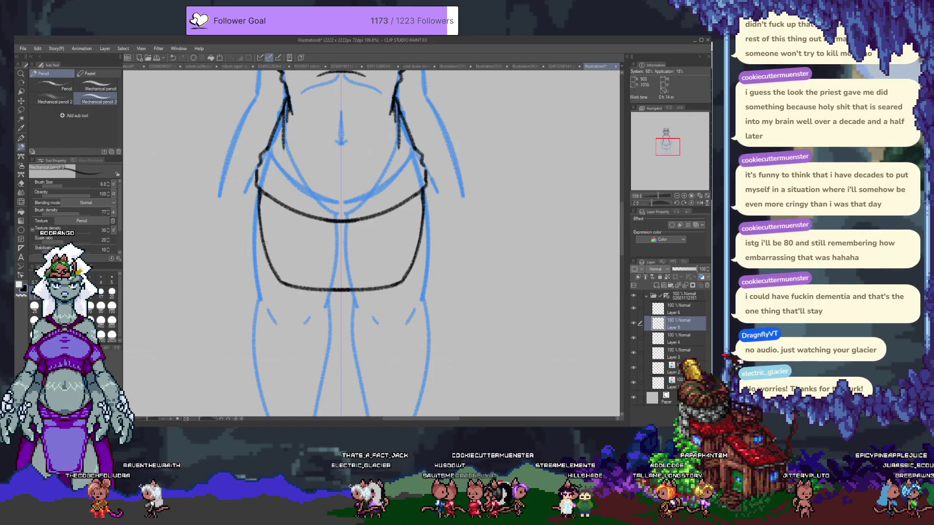
key(ctrl+z)
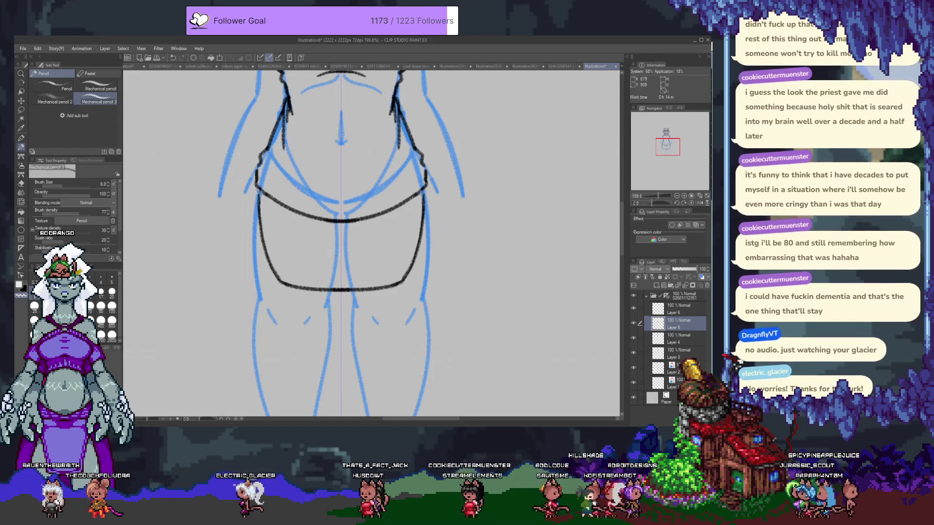
drag(257, 190, 257, 283)
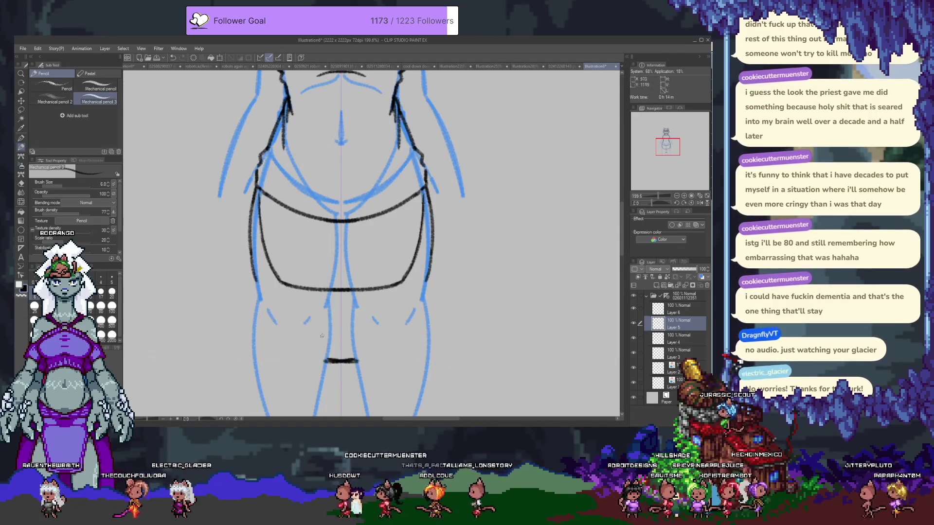
key(e)
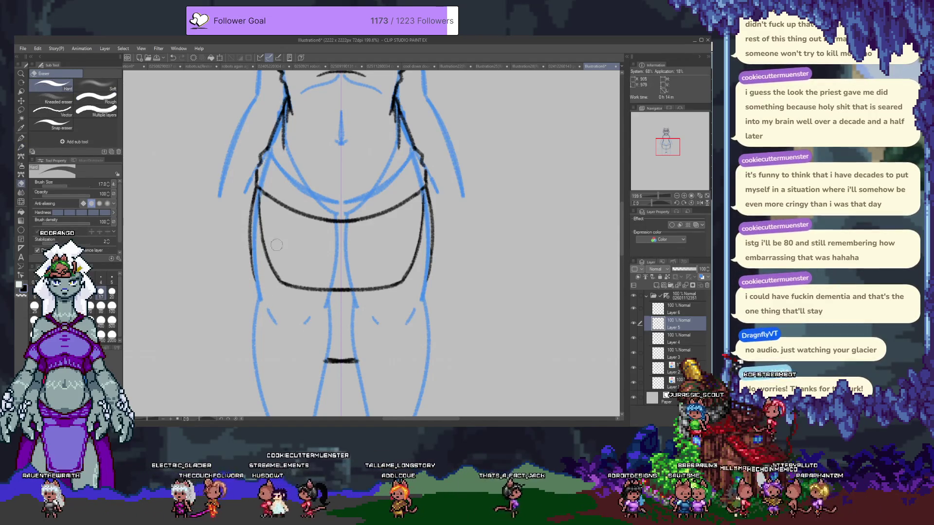
key(p)
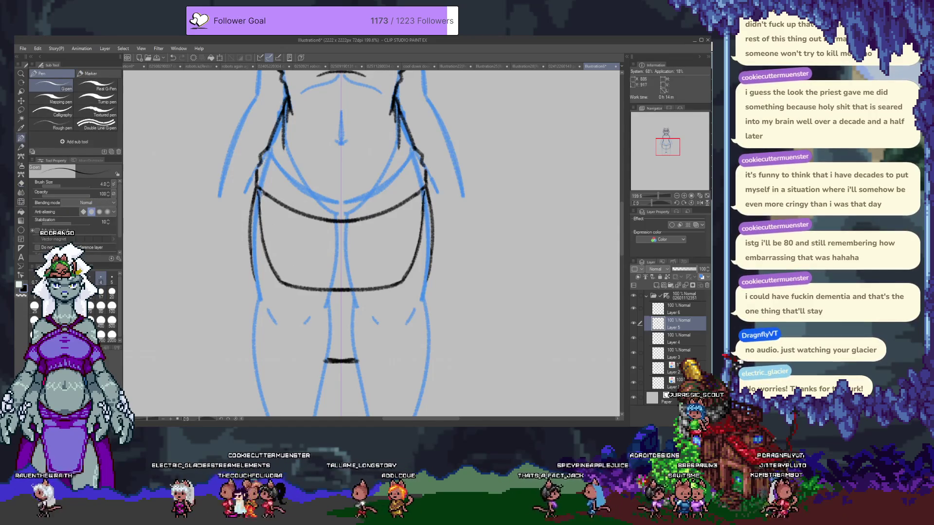
key(p)
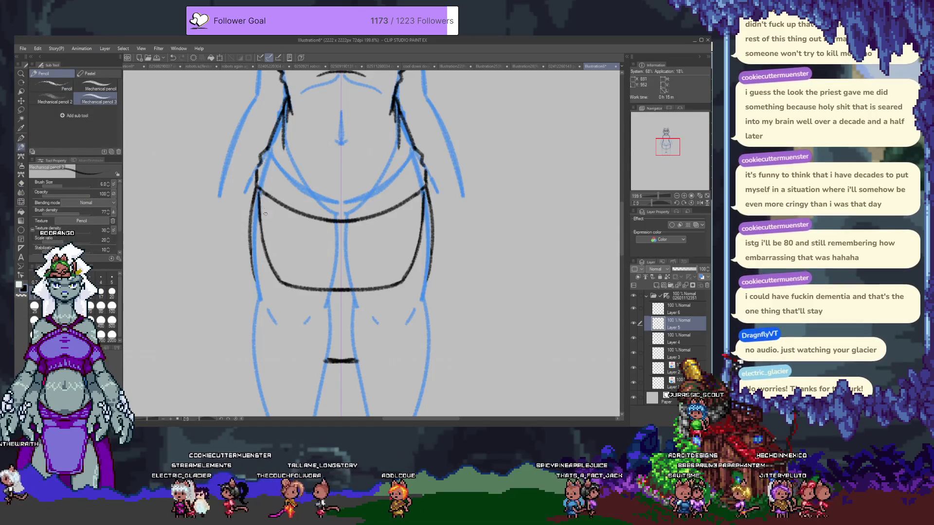
drag(258, 188, 270, 200)
- Draw strokes above the belt on both sides, then try a single curve instead
drag(408, 162, 360, 187)
drag(274, 171, 374, 201)
key(ctrl+z)
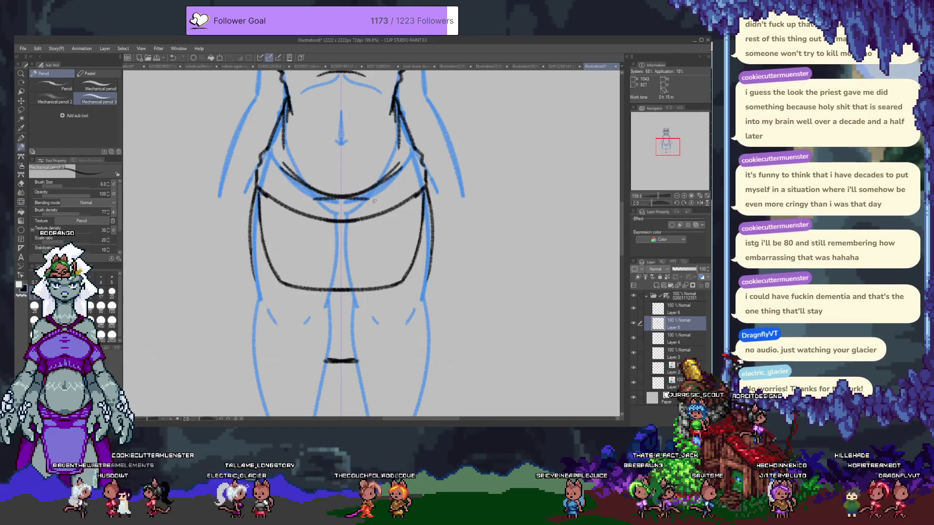
key(ctrl+z)
drag(274, 166, 409, 167)
key(e)
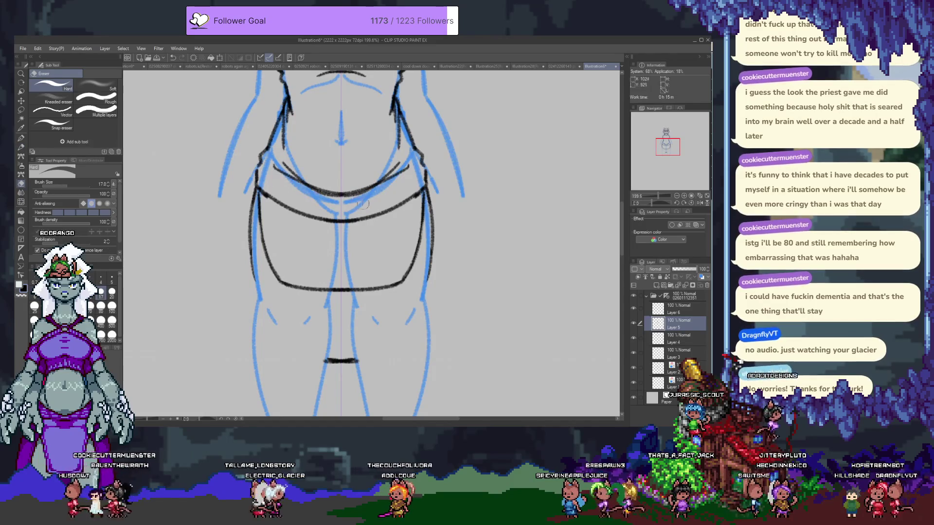
mouse_move(282, 186)
mouse_down()
mouse_move(374, 192)
mouse_move(271, 173)
mouse_up()
key(ctrl+z)
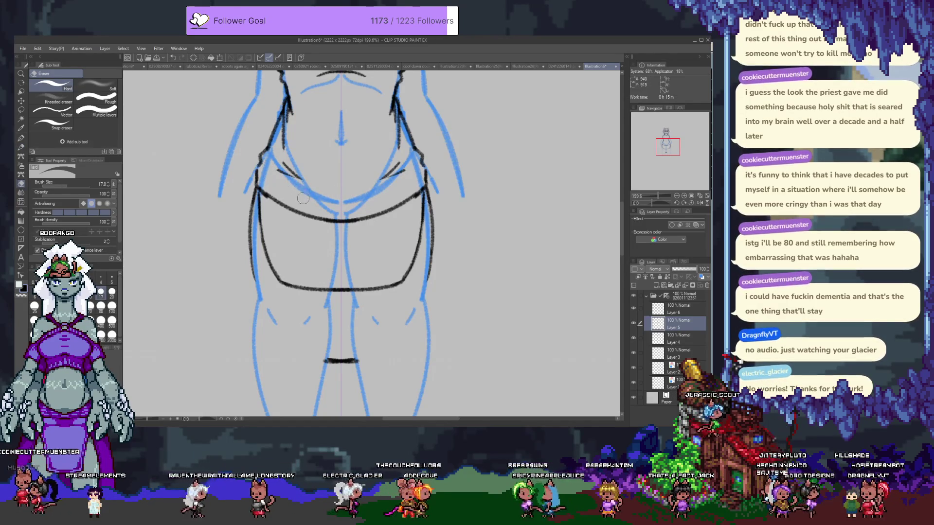
- Redraw the long dark curve across the waist just above the belt
key(p)
drag(287, 177, 394, 179)
key(p)
key(ctrl+z)
mouse_move(277, 170)
mouse_down()
mouse_move(292, 178)
mouse_move(403, 170)
mouse_up()
key(ctrl+z)
drag(288, 177, 394, 179)
drag(319, 98, 296, 224)
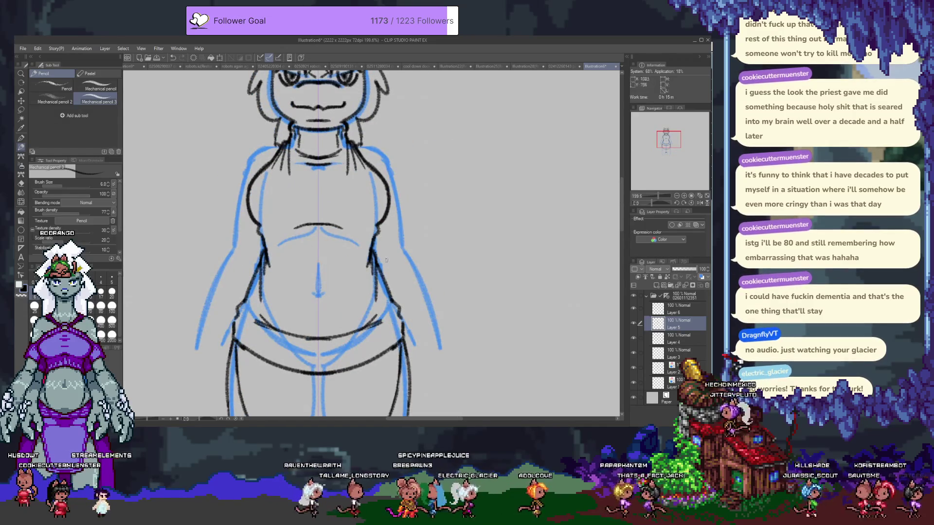
- Check the lineart against the blue sketch, add a new layer, and ink mirrored shoulder lines
click(634, 368)
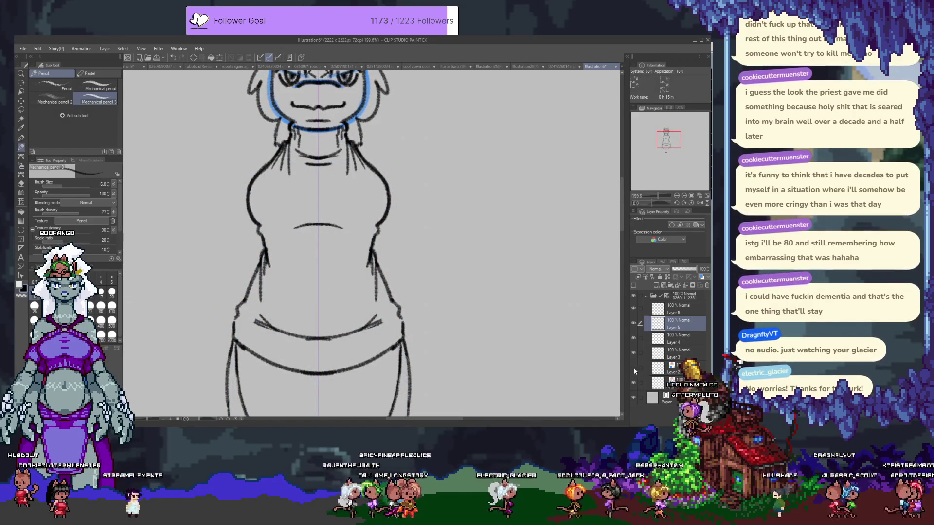
click(634, 368)
drag(311, 194, 323, 251)
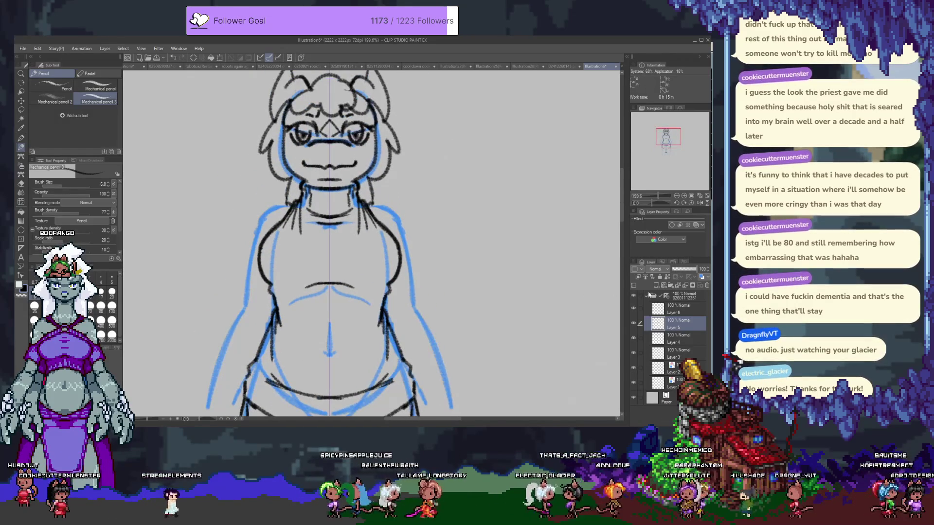
key(ctrl+shift+n)
mouse_move(311, 219)
mouse_down()
mouse_move(322, 204)
mouse_move(306, 184)
mouse_up()
drag(377, 184, 404, 191)
drag(270, 206, 287, 188)
drag(395, 188, 410, 205)
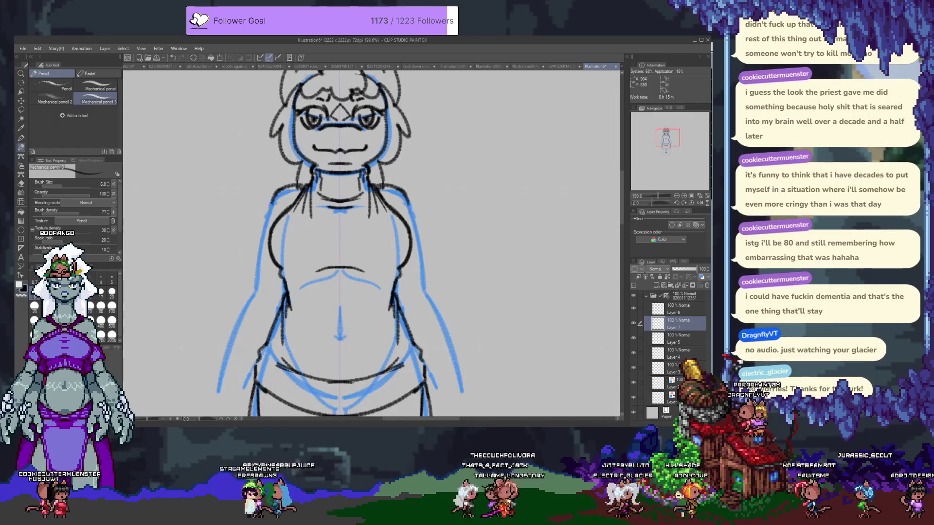
mouse_move(304, 184)
mouse_down()
mouse_move(291, 192)
mouse_move(297, 183)
mouse_up()
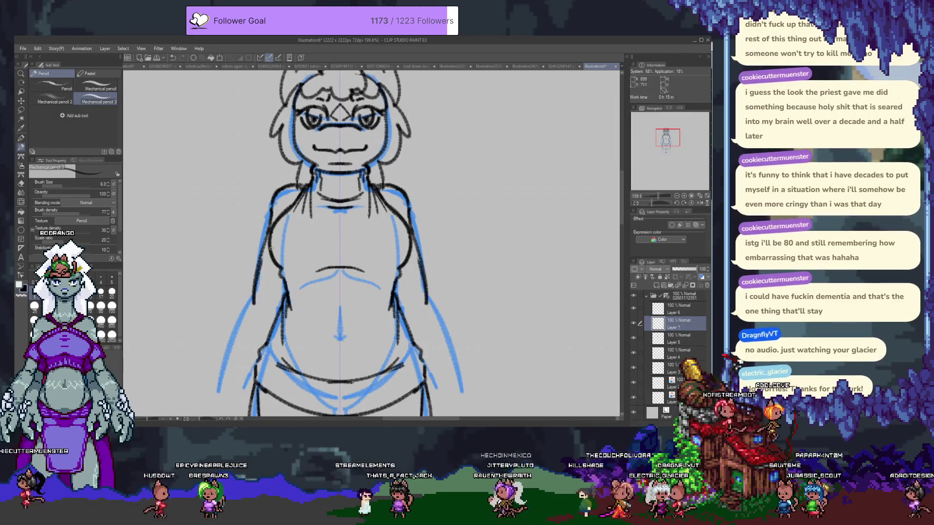
- Ink mirrored contour lines down both sides of the torso
drag(260, 291, 290, 190)
drag(442, 158, 462, 223)
drag(291, 136, 272, 221)
key(ctrl+z)
key(ctrl+z)
key(ctrl+z)
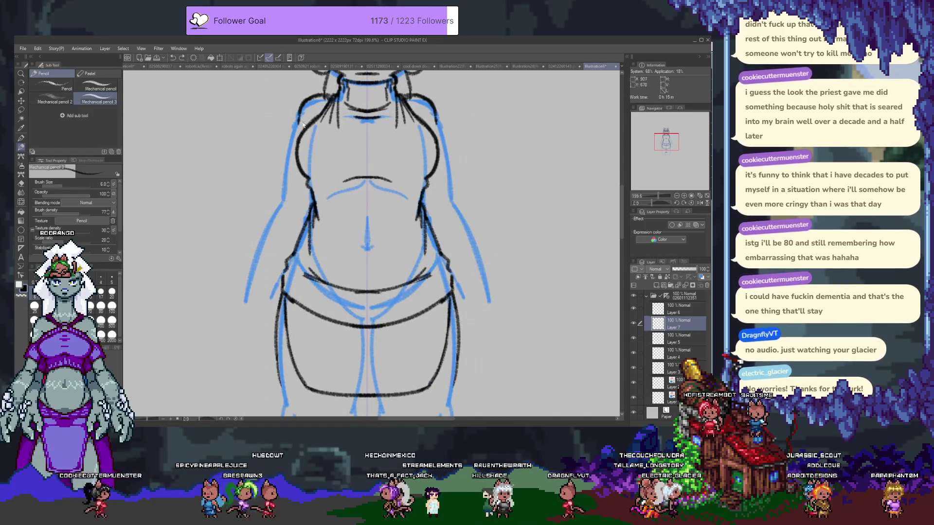
key(ctrl+y)
mouse_move(294, 133)
mouse_down()
mouse_move(281, 212)
mouse_move(221, 333)
mouse_up()
key(ctrl+z)
- Trim the lower torso contours, extend them past the waist, and start a stroke down each arm
key(e)
drag(274, 226, 284, 212)
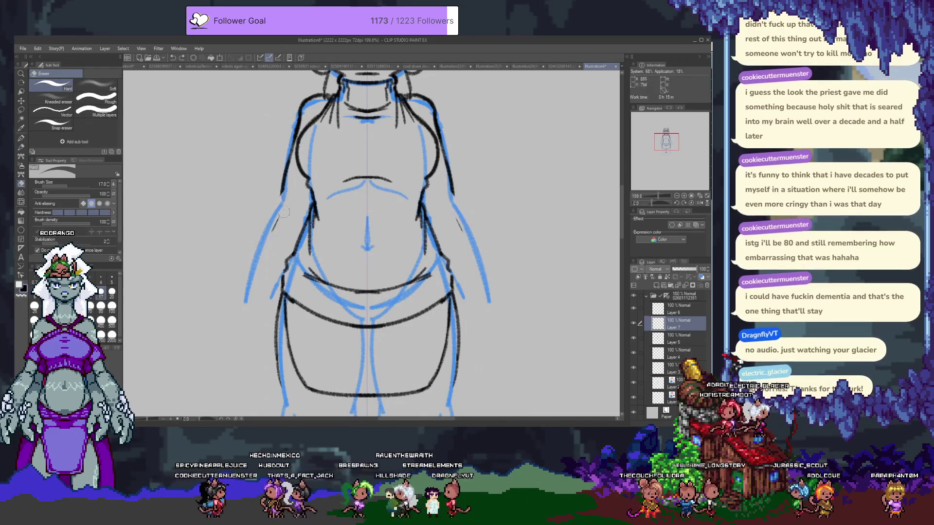
key(p)
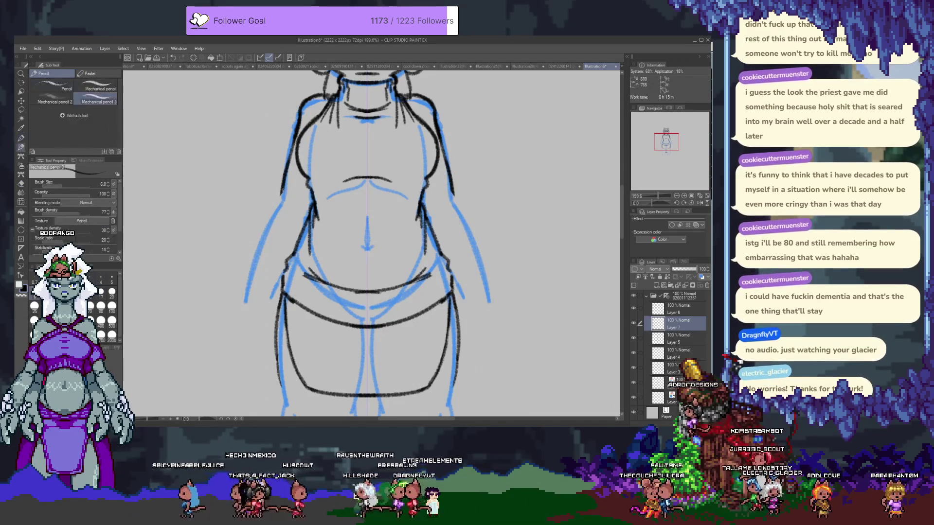
drag(281, 198, 243, 283)
scroll(245, 213, down, 3)
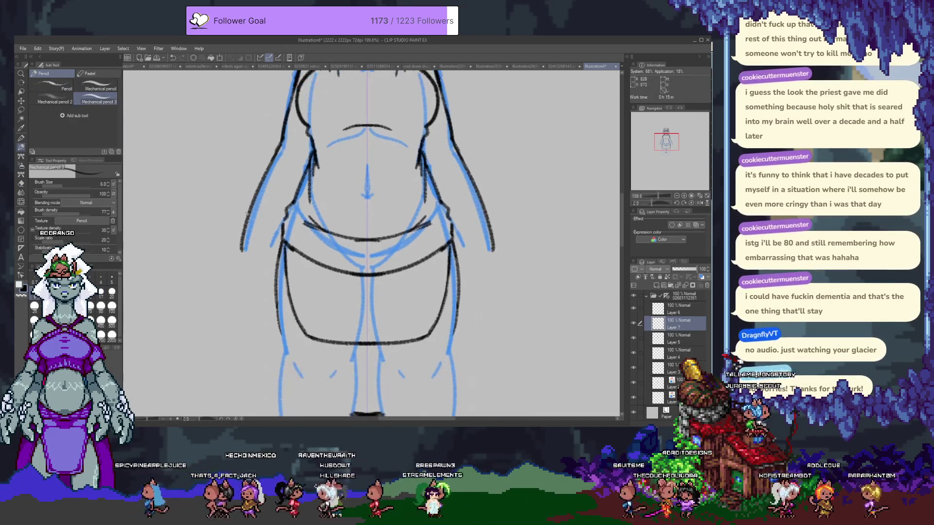
drag(268, 237, 262, 264)
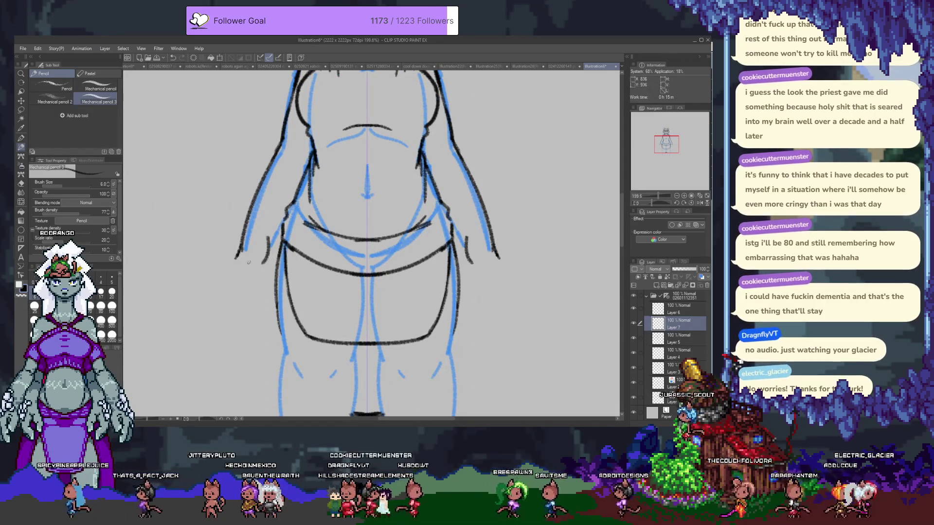
- Extend the outer arm contours toward the hands, erasing the failed tips
mouse_move(263, 262)
mouse_down()
mouse_move(249, 293)
mouse_move(242, 263)
mouse_move(223, 307)
mouse_move(252, 295)
mouse_up()
key(ctrl+z)
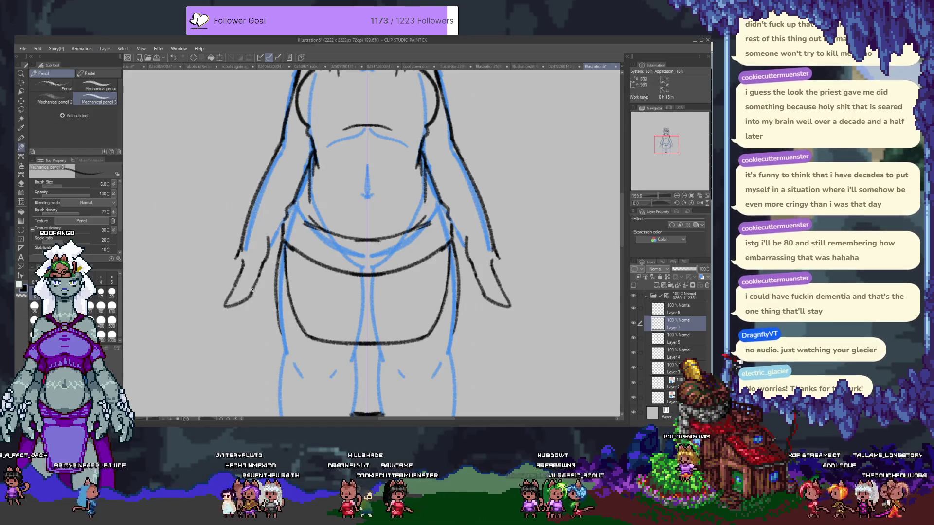
key(ctrl+z)
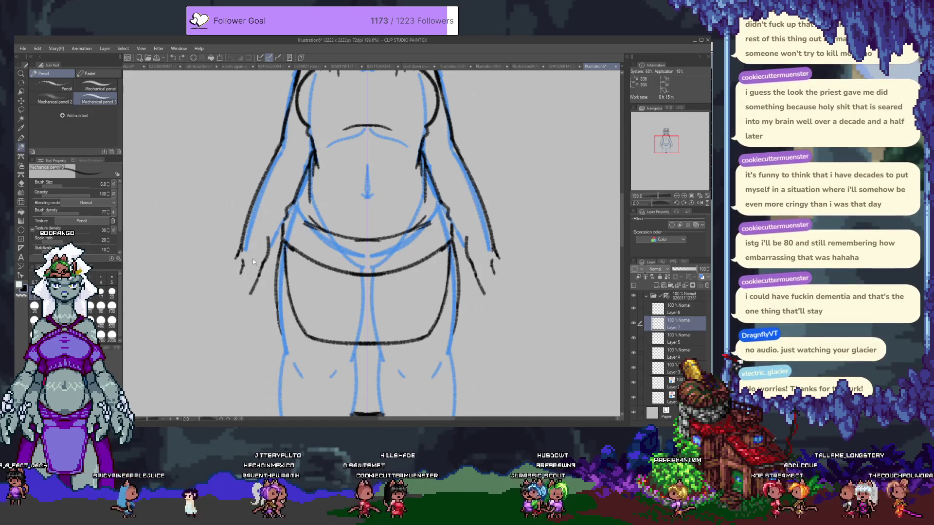
key(ctrl+z)
key(ctrl+z)
key(e)
mouse_move(243, 254)
mouse_down()
mouse_move(265, 253)
mouse_move(267, 227)
mouse_up()
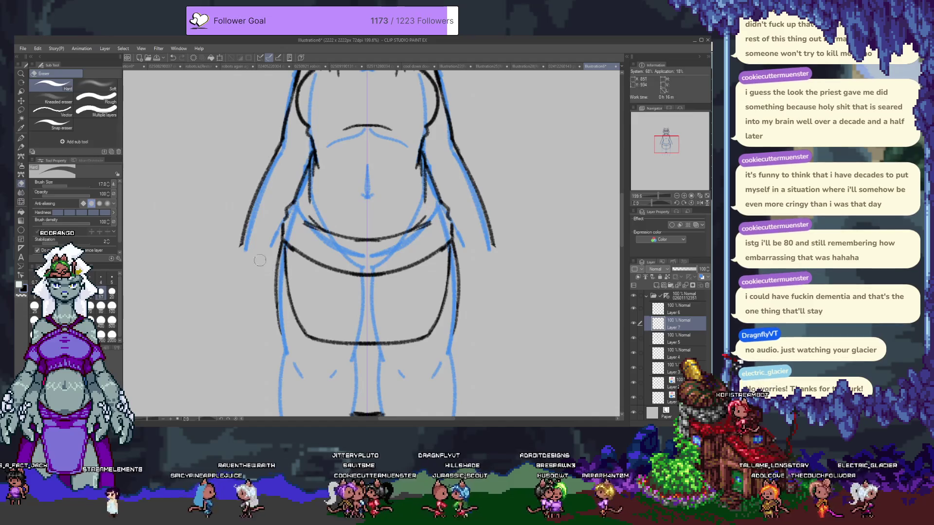
key(p)
key(p)
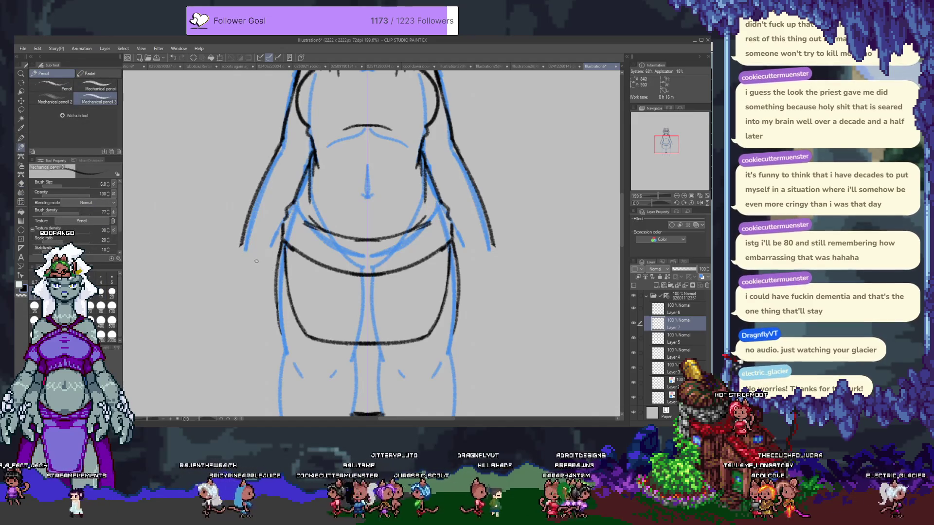
mouse_move(239, 250)
mouse_down()
mouse_move(223, 279)
mouse_move(226, 302)
mouse_move(239, 302)
mouse_move(261, 276)
mouse_up()
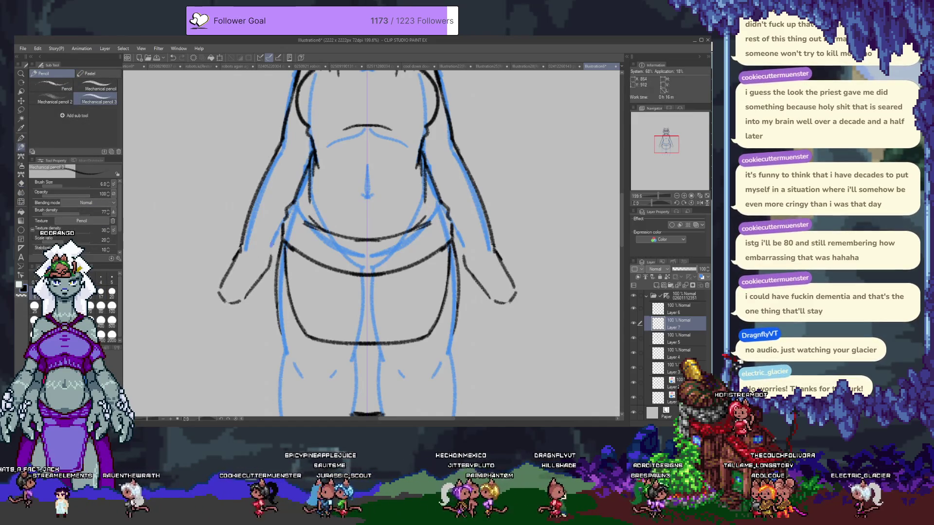
- Ink mirrored lines down both arms into long pointed clawed hands, retrying strokes
drag(270, 252, 261, 298)
key(ctrl+z)
drag(270, 258, 231, 315)
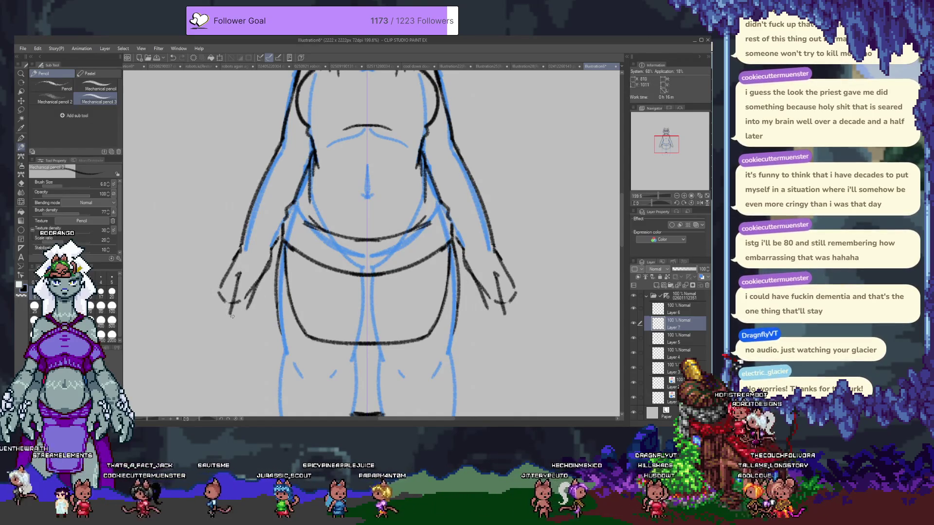
key(ctrl+z)
mouse_move(240, 275)
mouse_down()
mouse_move(226, 314)
mouse_move(245, 318)
mouse_move(256, 294)
mouse_move(183, 314)
mouse_move(220, 291)
mouse_up()
key(ctrl+z)
key(ctrl+z)
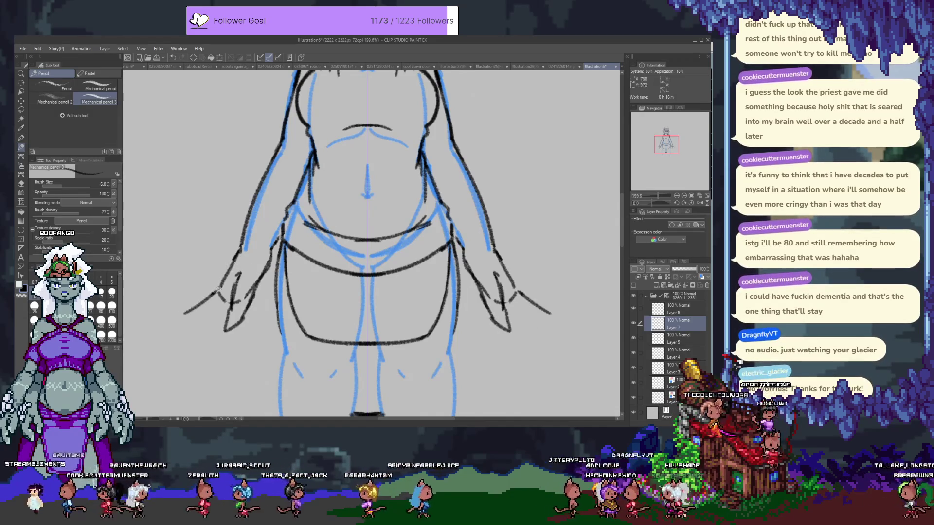
key(ctrl+z)
mouse_move(237, 258)
mouse_down()
mouse_move(193, 315)
mouse_move(197, 335)
mouse_move(229, 310)
mouse_move(207, 349)
mouse_up()
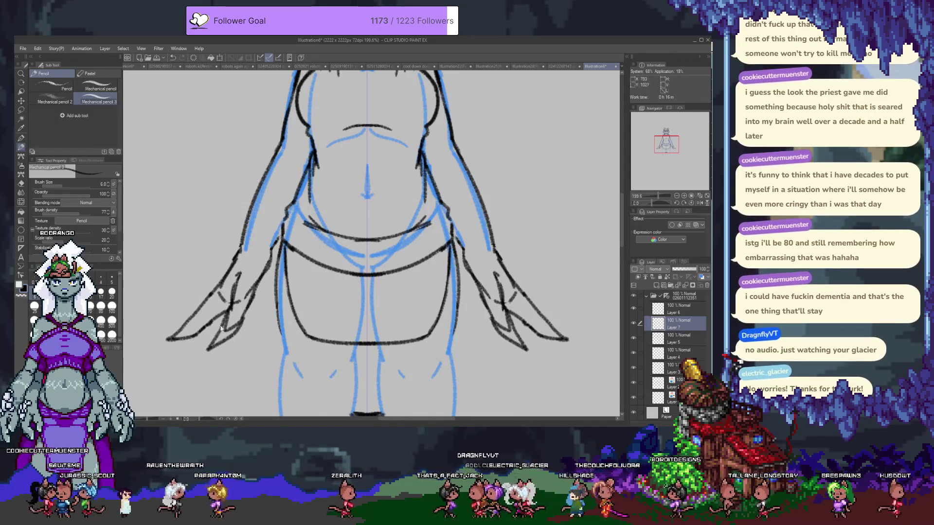
key(ctrl+z)
mouse_move(232, 305)
mouse_down()
mouse_move(216, 331)
mouse_move(245, 319)
mouse_move(231, 324)
mouse_move(249, 282)
mouse_up()
key(ctrl+z)
- Refine the finger lines on both hands and erase stray marks inside the left hand
key(e)
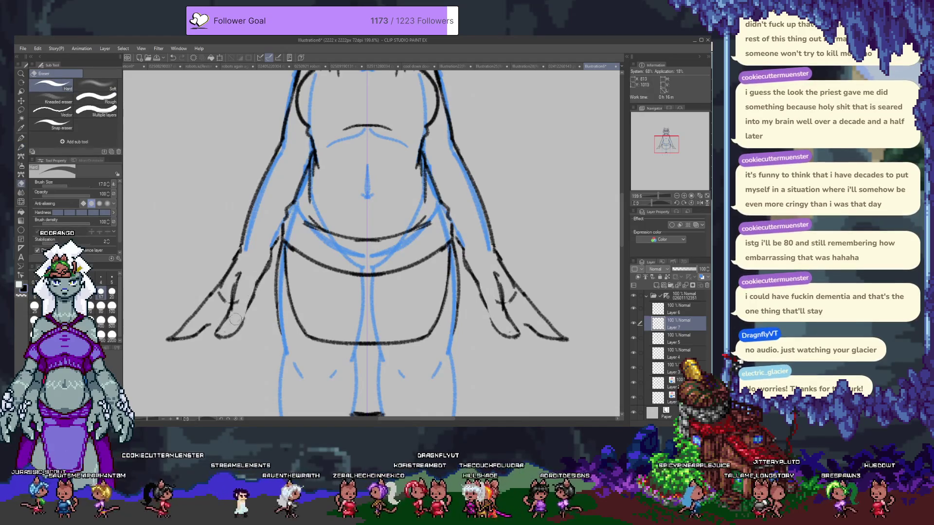
key(ctrl+z)
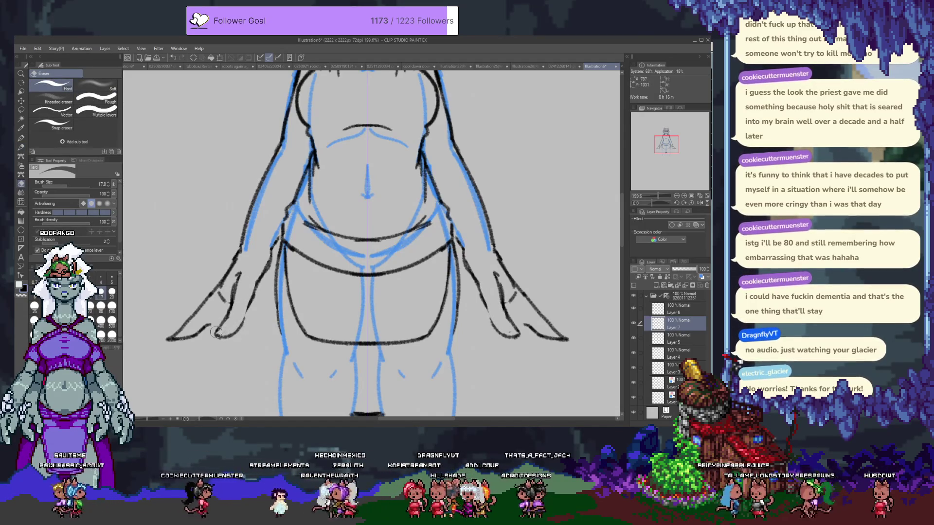
key(ctrl+z)
key(ctrl+z)
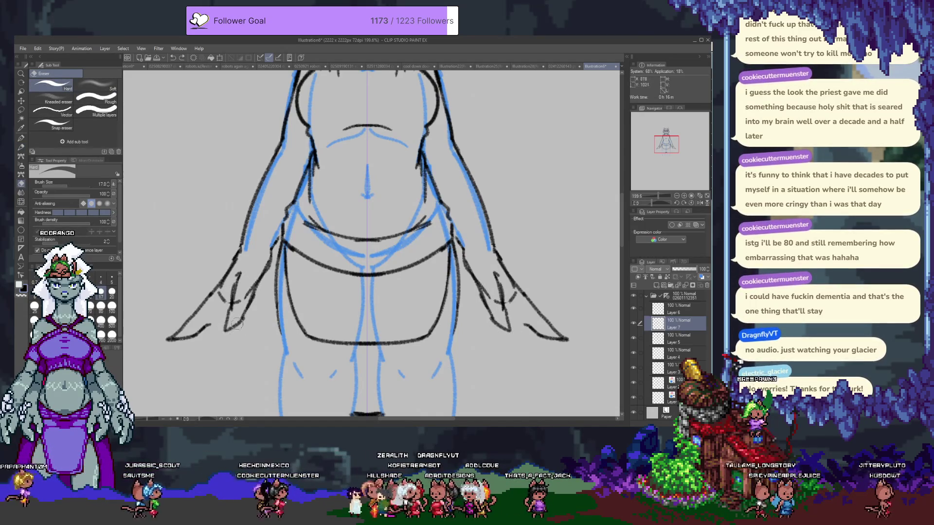
key(p)
drag(226, 318, 212, 345)
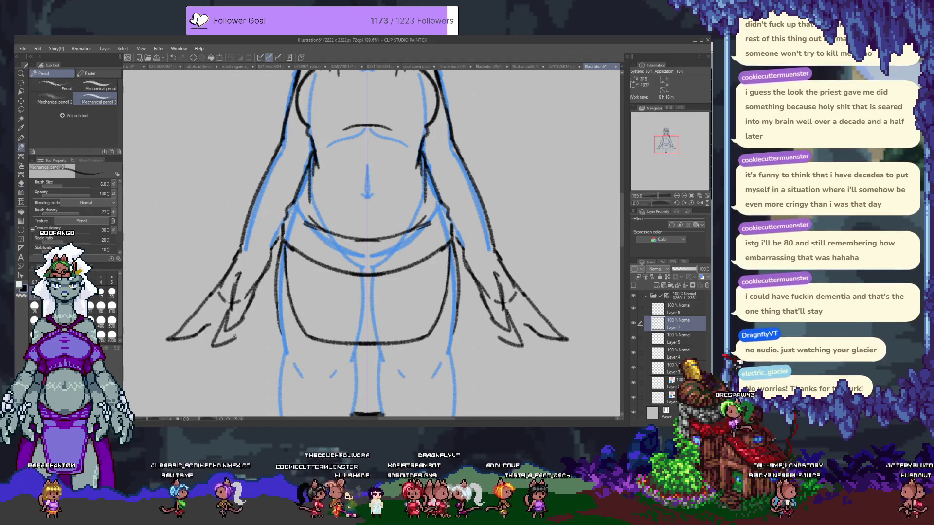
key(ctrl+z)
mouse_move(230, 304)
mouse_down()
mouse_move(215, 341)
mouse_move(229, 328)
mouse_up()
key(e)
drag(258, 272, 246, 287)
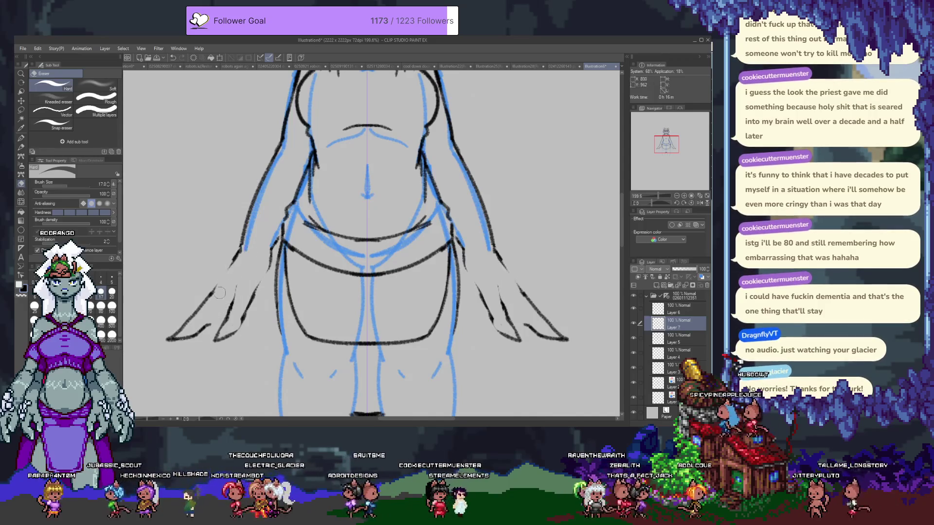
key(p)
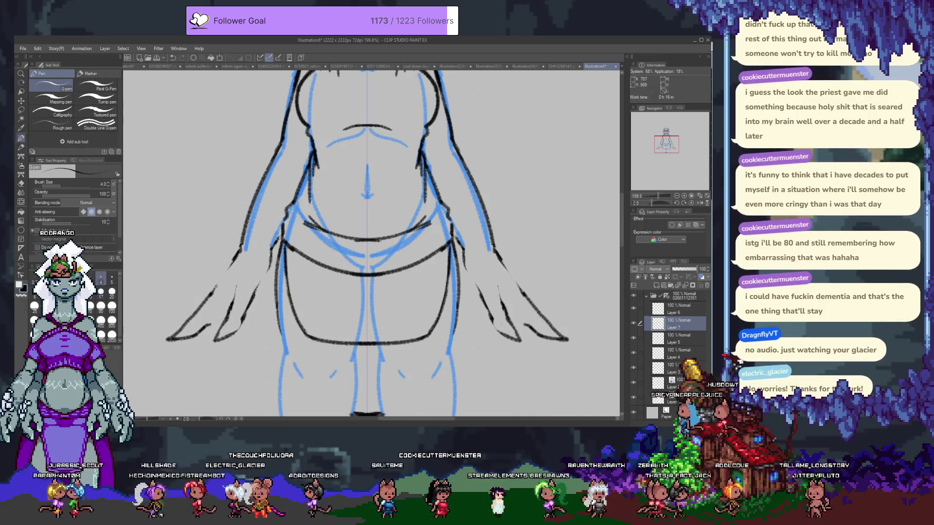
key(p)
scroll(272, 277, down, 5)
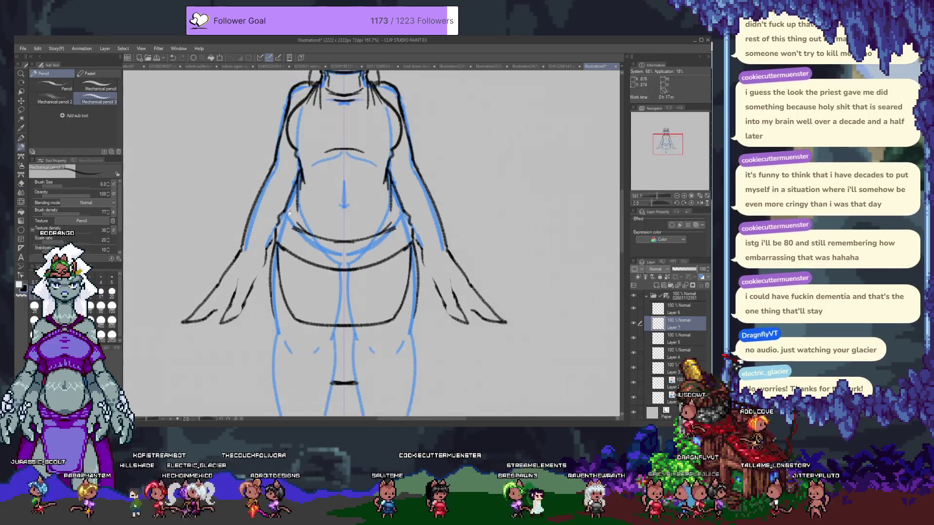
- Zoom to the hands and add a short pencil stroke on the left hand's inner edge
scroll(245, 267, up, 3)
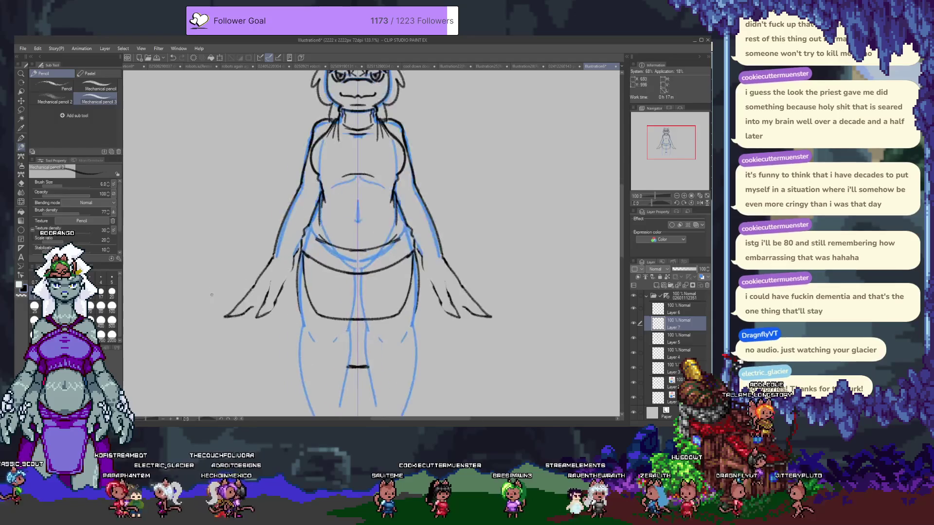
drag(315, 277, 299, 243)
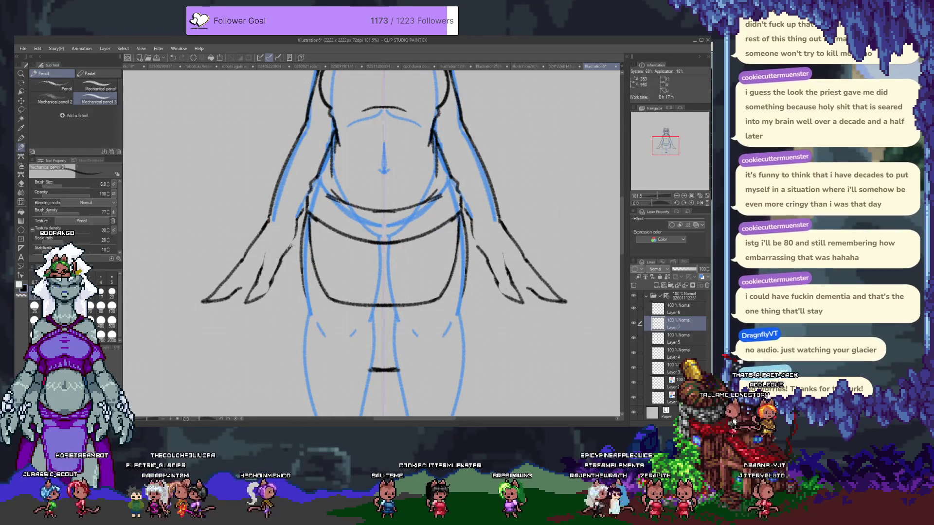
drag(261, 266, 236, 289)
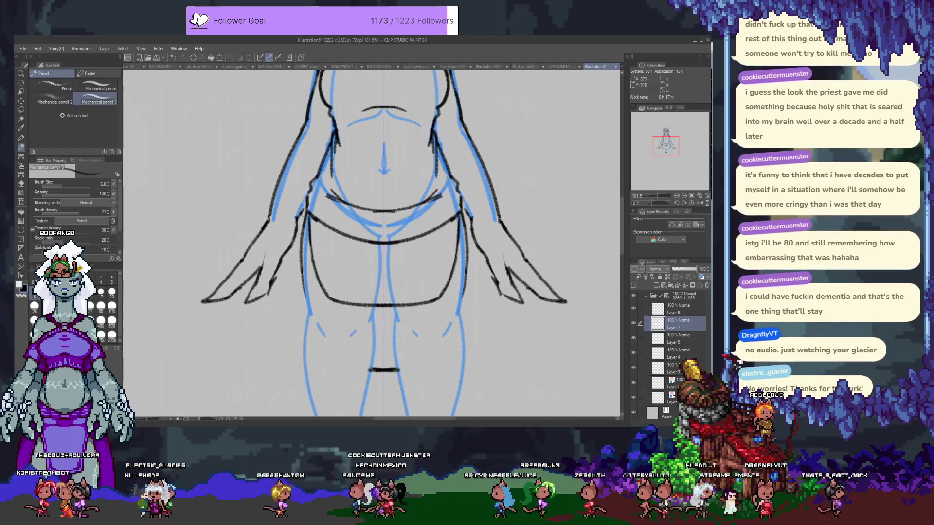
mouse_move(276, 225)
mouse_down()
mouse_move(242, 300)
mouse_move(284, 127)
mouse_up()
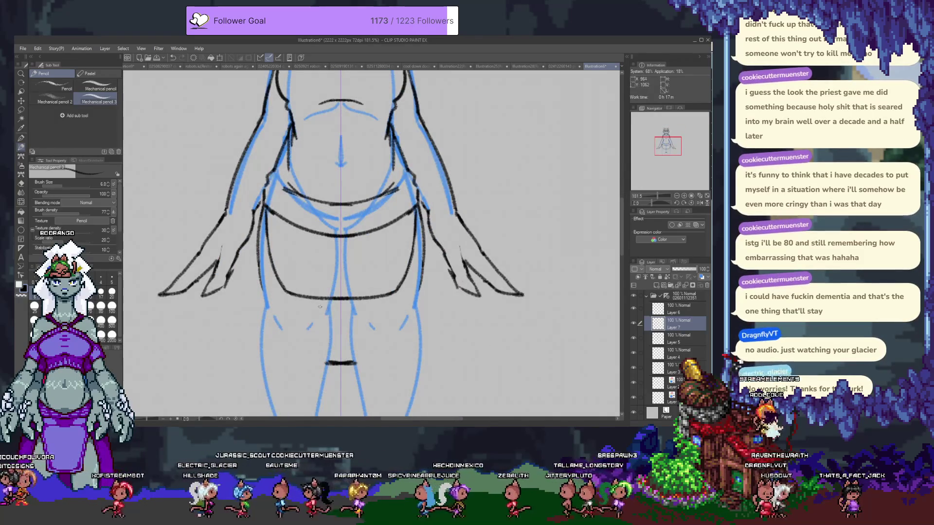
drag(301, 227, 297, 349)
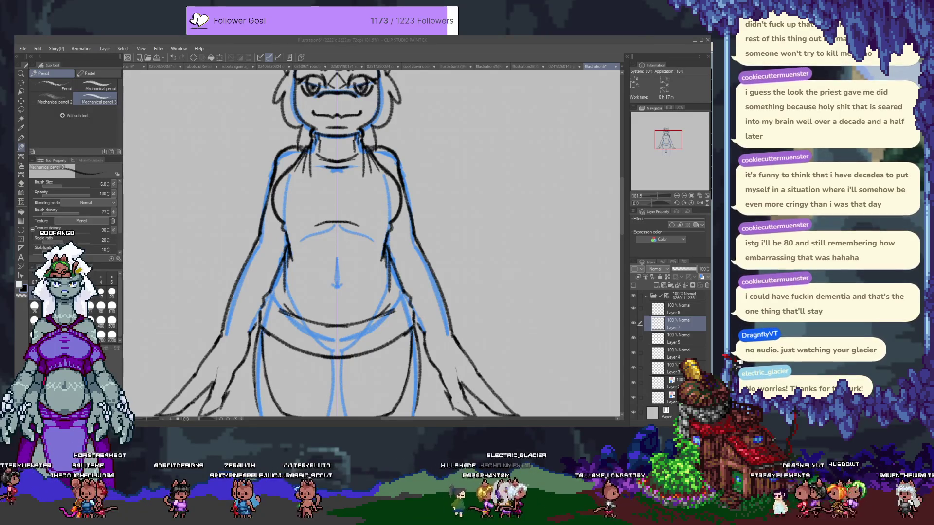
key(Return)
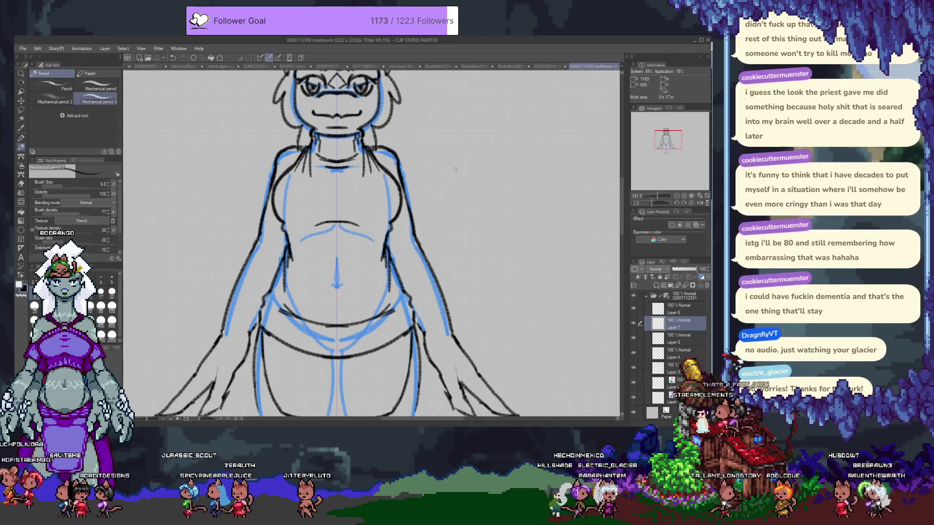
- Make Layer 3 the working layer and centre the view on the face
scroll(436, 147, down, 4)
scroll(436, 146, up, 5)
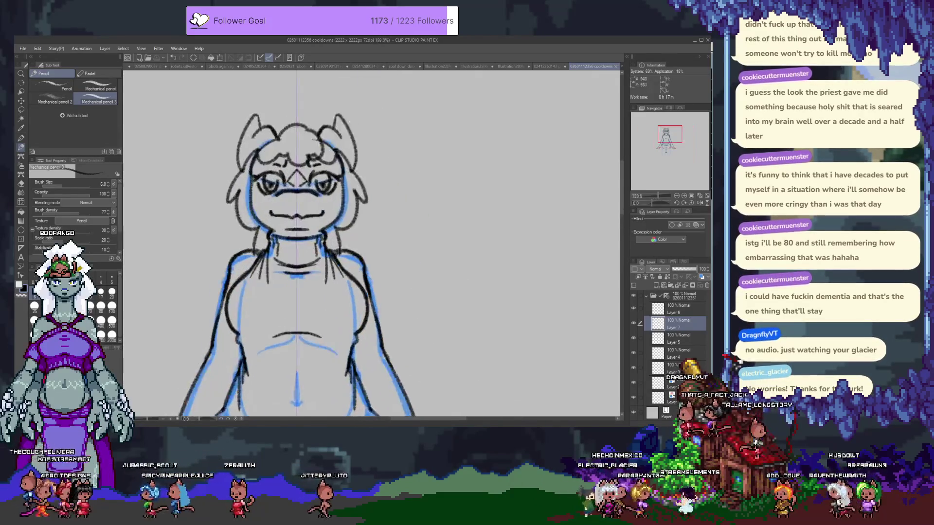
ctrl+shift+click(303, 189)
drag(304, 190, 311, 182)
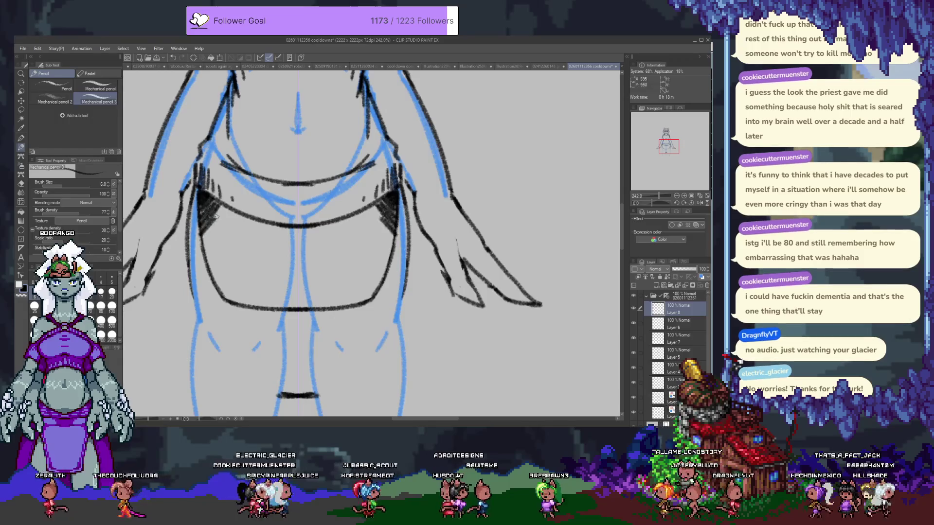
- Start mirrored hatching on both sides of the waist panel, undoing overly dense strokes
mouse_move(206, 244)
mouse_down()
mouse_move(227, 225)
mouse_move(219, 243)
mouse_move(229, 253)
mouse_up()
key(ctrl+z)
key(ctrl+z)
key(ctrl+z)
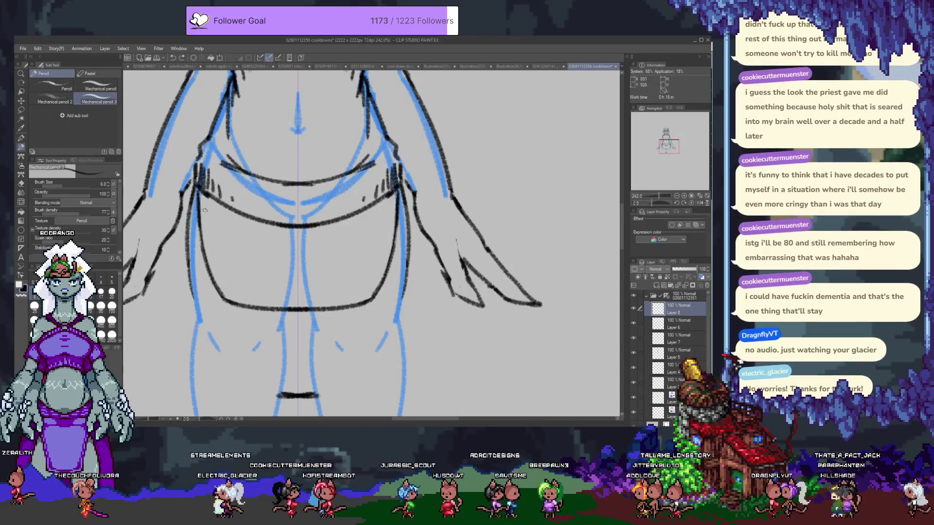
drag(202, 187, 212, 233)
drag(380, 188, 394, 238)
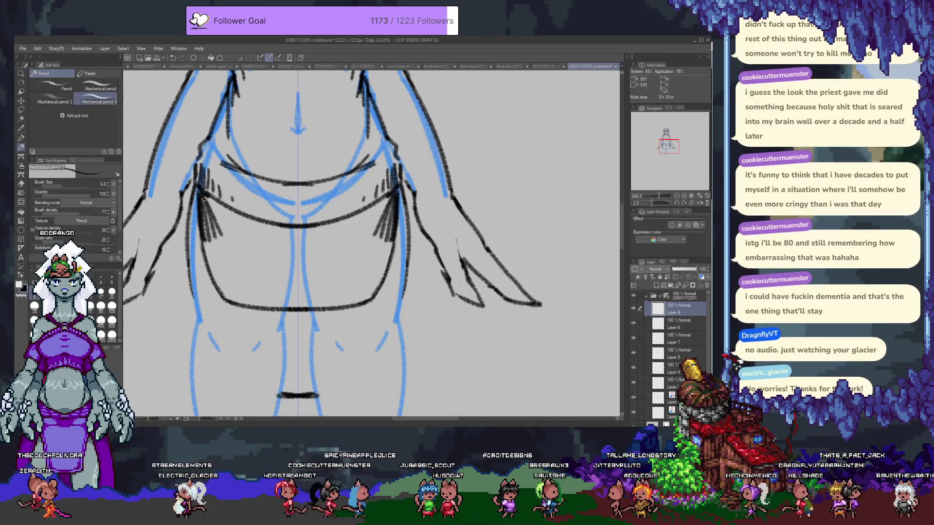
drag(214, 229, 232, 212)
key(ctrl+z)
key(ctrl+z)
key(ctrl+z)
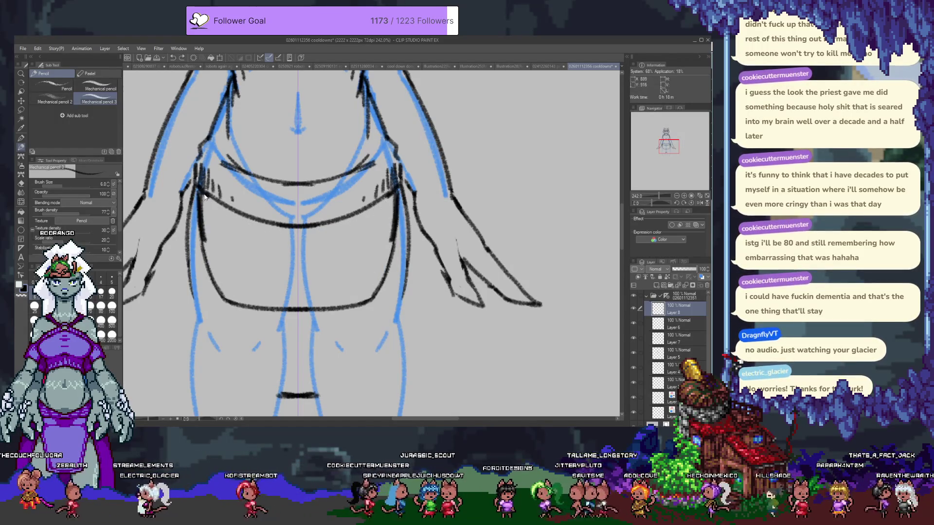
mouse_move(212, 203)
mouse_down()
mouse_move(209, 228)
mouse_move(221, 243)
mouse_move(208, 261)
mouse_move(228, 252)
mouse_move(207, 280)
mouse_move(223, 286)
mouse_move(209, 245)
mouse_up()
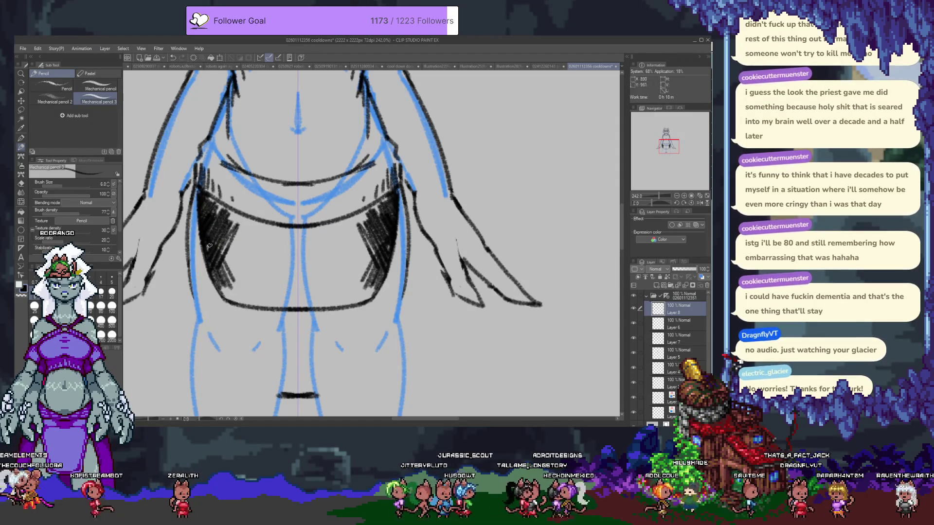
- Darken the waist panel solid black, filling the top-centre gap and its edges
mouse_move(207, 204)
mouse_down()
mouse_move(229, 238)
mouse_move(248, 228)
mouse_move(232, 278)
mouse_move(215, 289)
mouse_move(287, 304)
mouse_move(232, 302)
mouse_move(309, 307)
mouse_up()
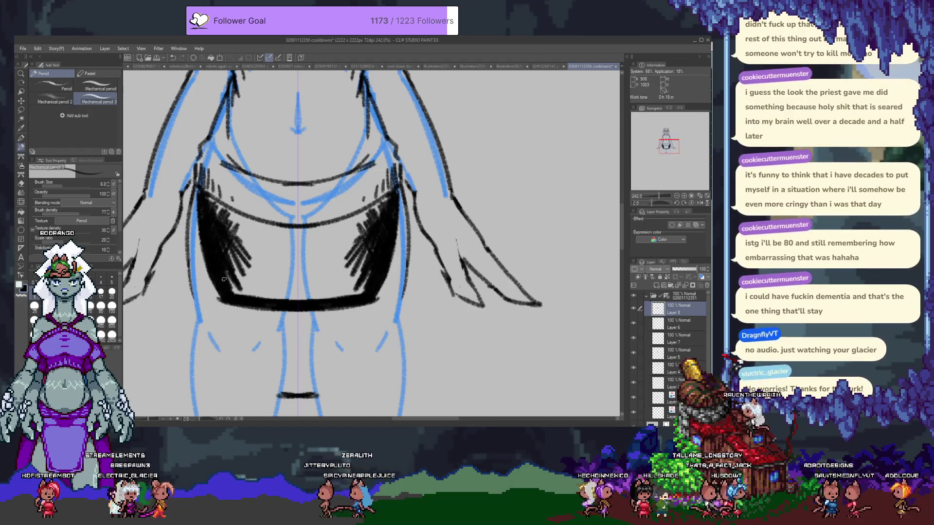
mouse_move(231, 280)
mouse_down()
mouse_move(245, 292)
mouse_move(253, 272)
mouse_move(269, 296)
mouse_move(236, 264)
mouse_move(258, 292)
mouse_up()
key(ctrl+z)
key(ctrl+z)
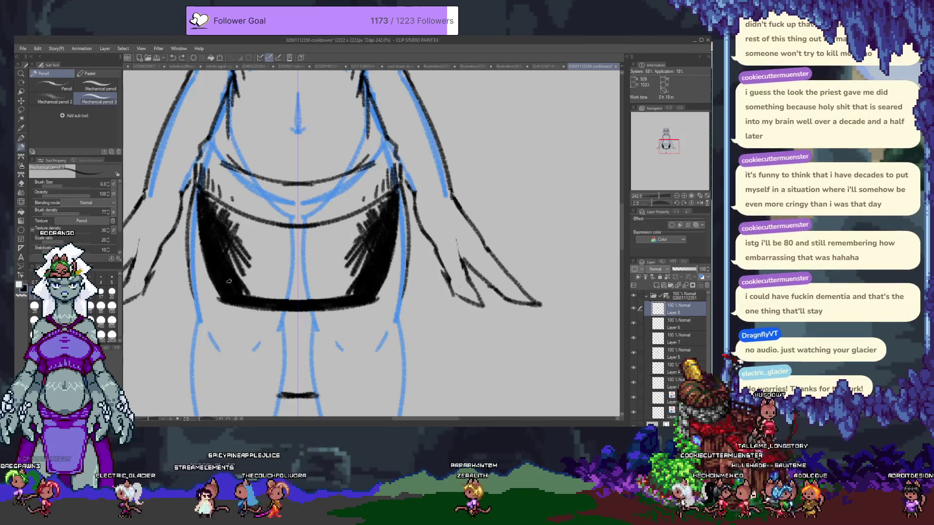
mouse_move(216, 234)
mouse_down()
mouse_move(246, 287)
mouse_move(255, 243)
mouse_move(272, 294)
mouse_move(261, 263)
mouse_move(289, 297)
mouse_up()
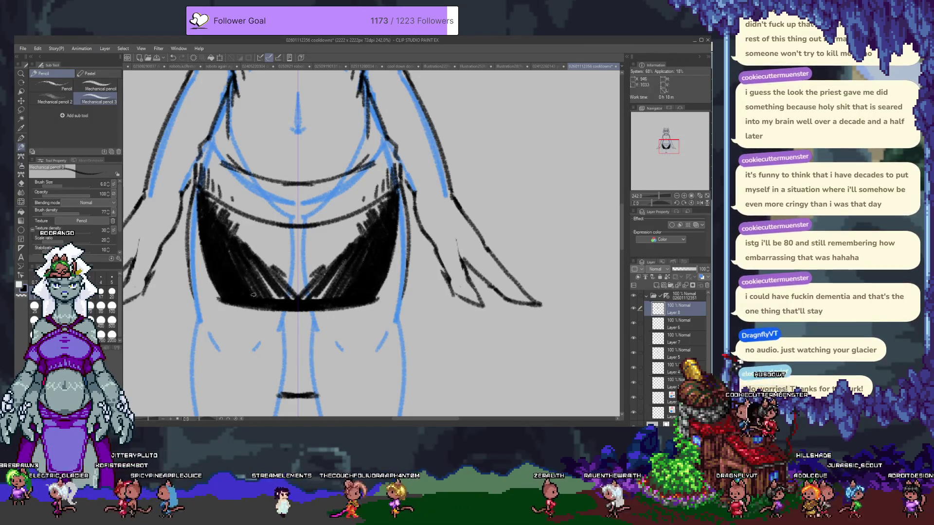
mouse_move(244, 253)
mouse_down()
mouse_move(282, 297)
mouse_move(270, 285)
mouse_move(276, 292)
mouse_up()
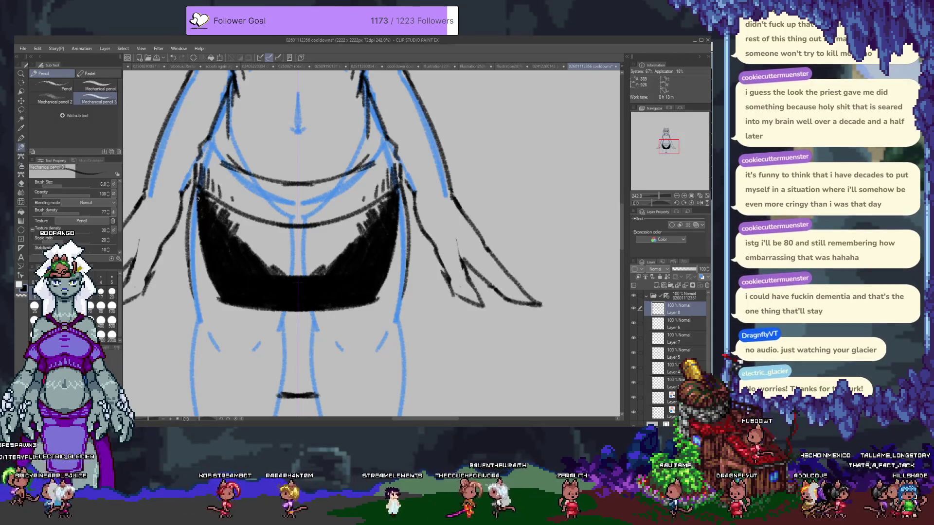
mouse_move(211, 197)
mouse_down()
mouse_move(251, 222)
mouse_move(234, 225)
mouse_move(238, 243)
mouse_move(219, 217)
mouse_move(254, 246)
mouse_move(250, 254)
mouse_move(267, 246)
mouse_move(287, 261)
mouse_move(304, 244)
mouse_up()
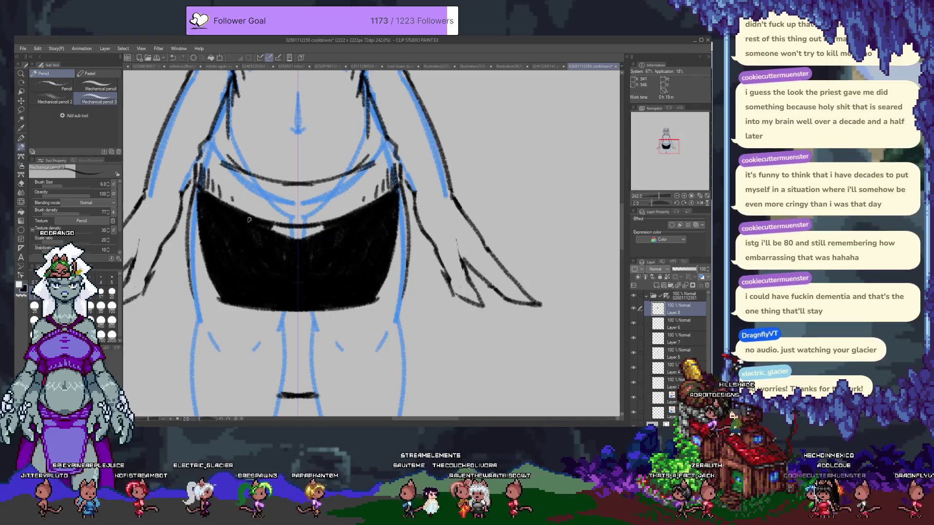
drag(298, 231, 288, 230)
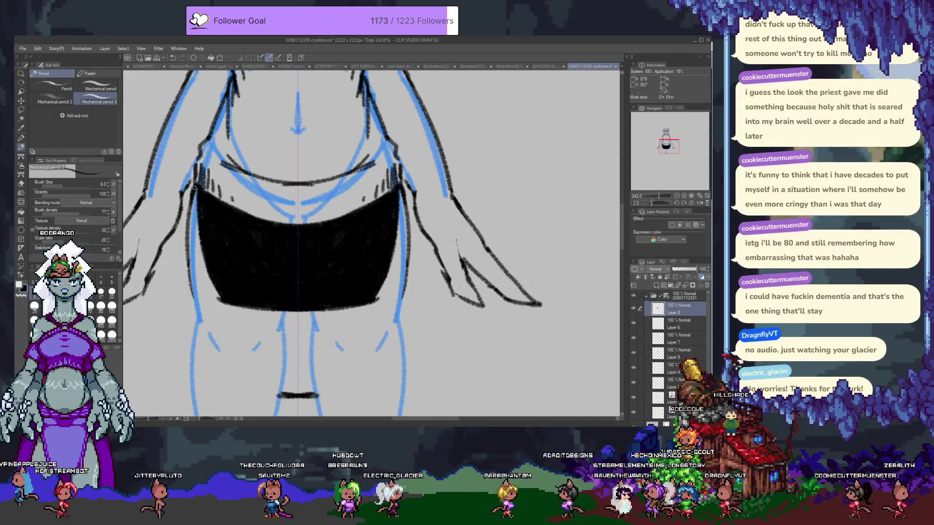
drag(191, 197, 198, 305)
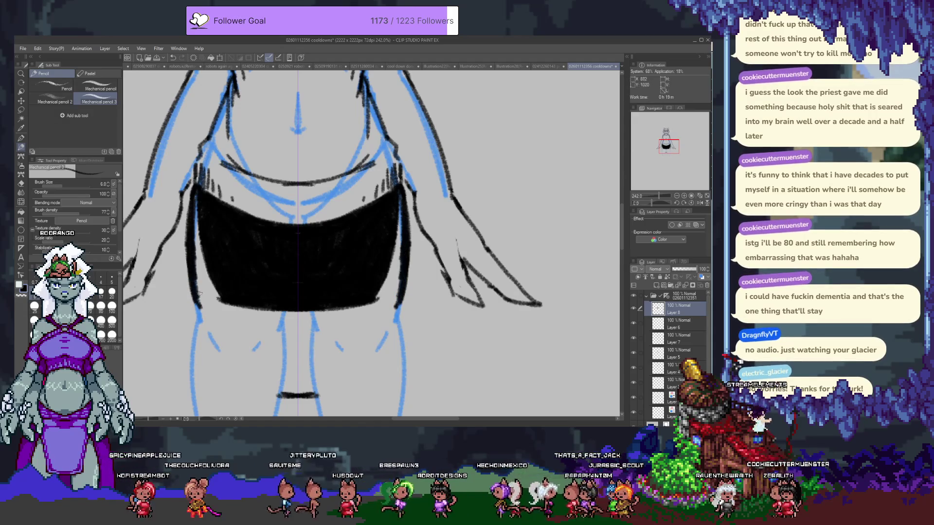
key(ctrl+z)
- Try darker hatching along the black panel's left edges, undoing each attempt
drag(192, 236, 198, 308)
key(ctrl+z)
drag(194, 239, 198, 307)
key(ctrl+z)
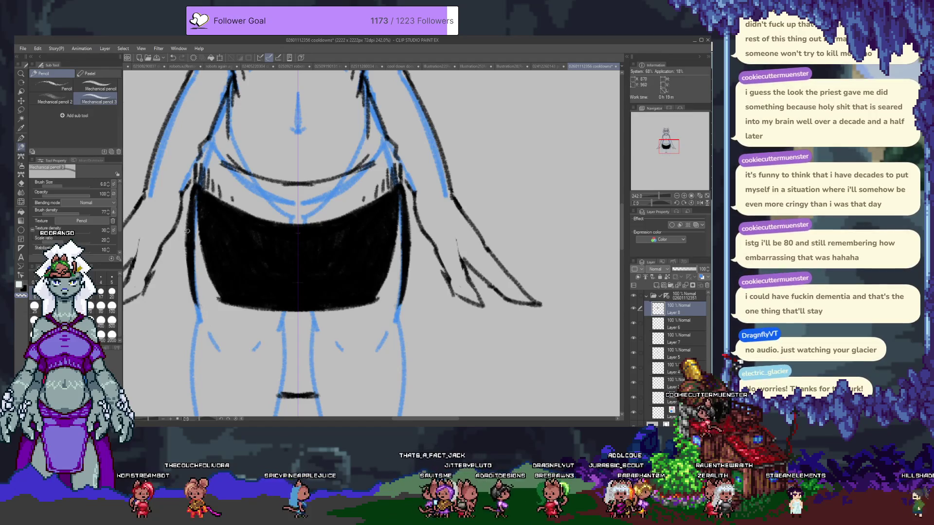
drag(187, 226, 192, 274)
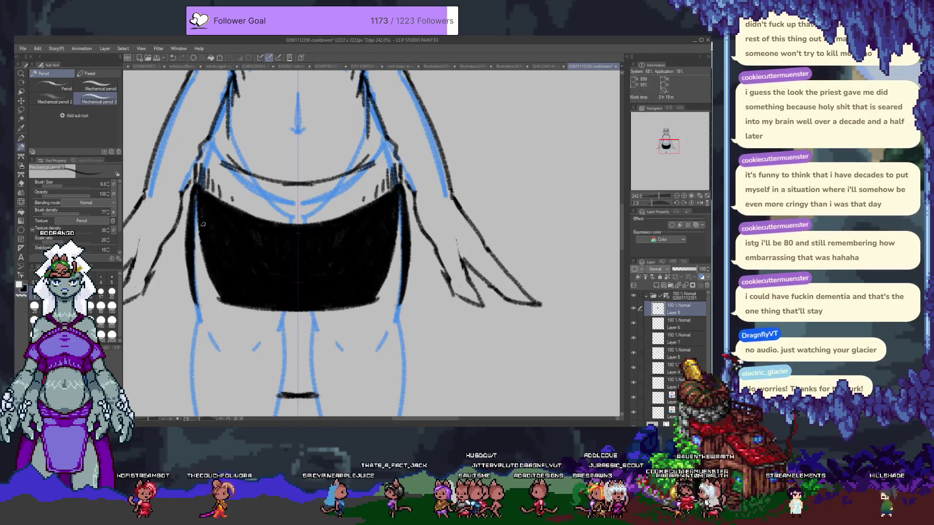
key(ctrl+z)
drag(197, 224, 210, 280)
key(ctrl+z)
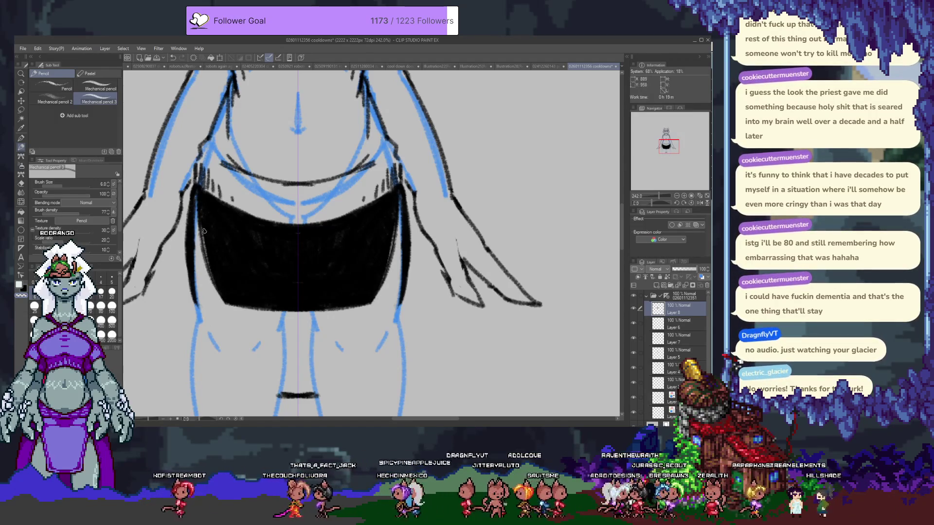
- Test light highlight strokes along the panel's inner, bottom and side edges, then undo them
mouse_move(199, 216)
mouse_down()
mouse_move(229, 301)
mouse_move(291, 299)
mouse_up()
key(ctrl+z)
drag(227, 295, 297, 306)
key(ctrl+z)
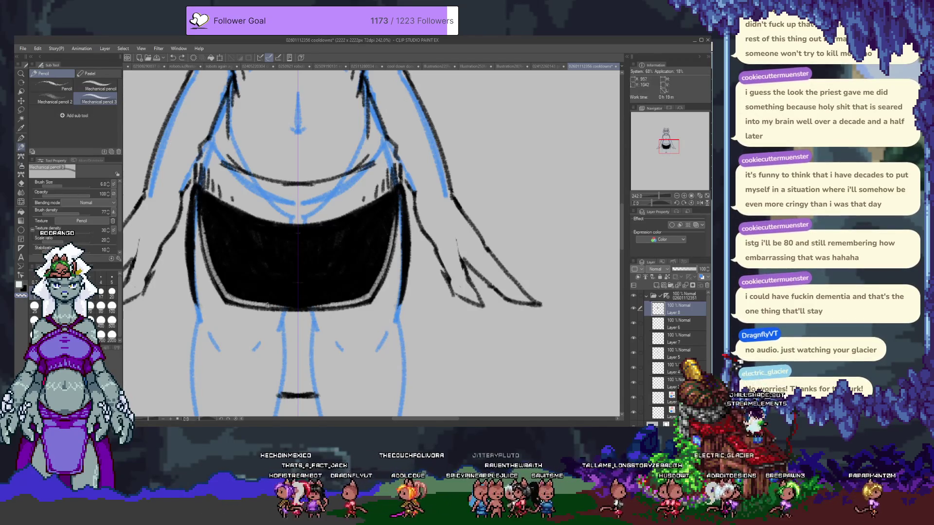
drag(199, 192, 203, 238)
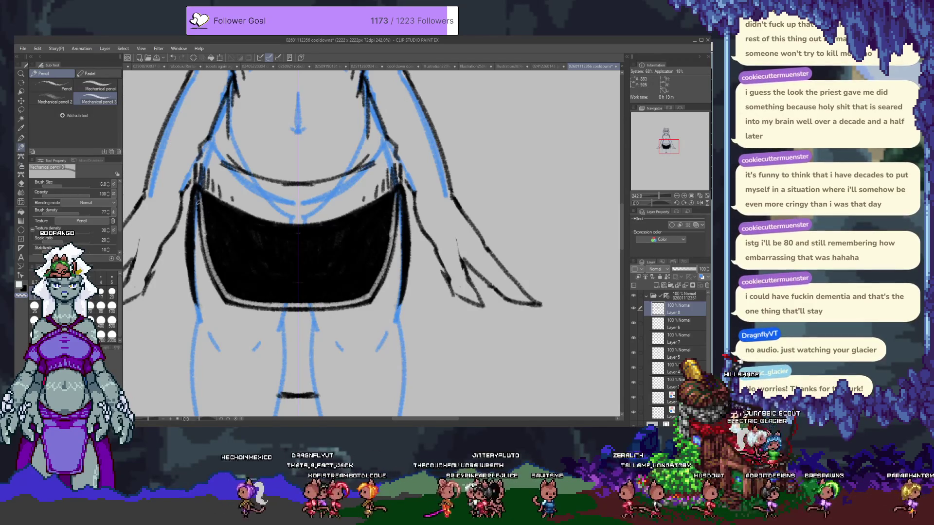
key(ctrl+z)
drag(197, 190, 204, 243)
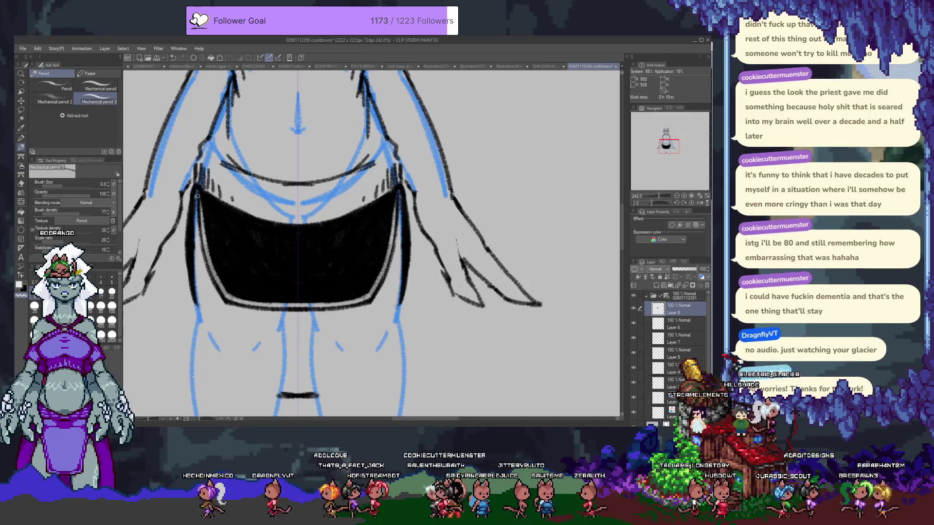
key(ctrl+z)
drag(196, 187, 200, 216)
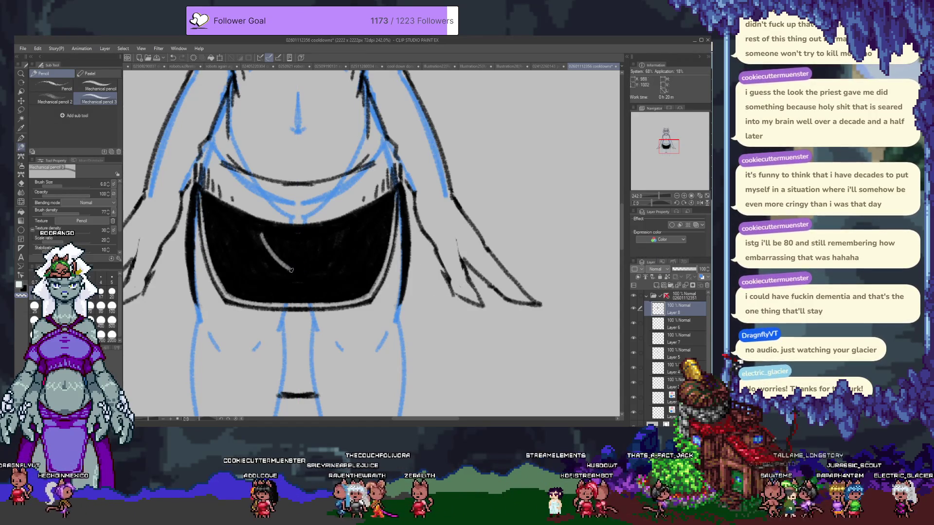
key(ctrl+z)
- Draw a thin light curve diagonally across the black shape and add a tiny mark near the face
drag(249, 235, 299, 281)
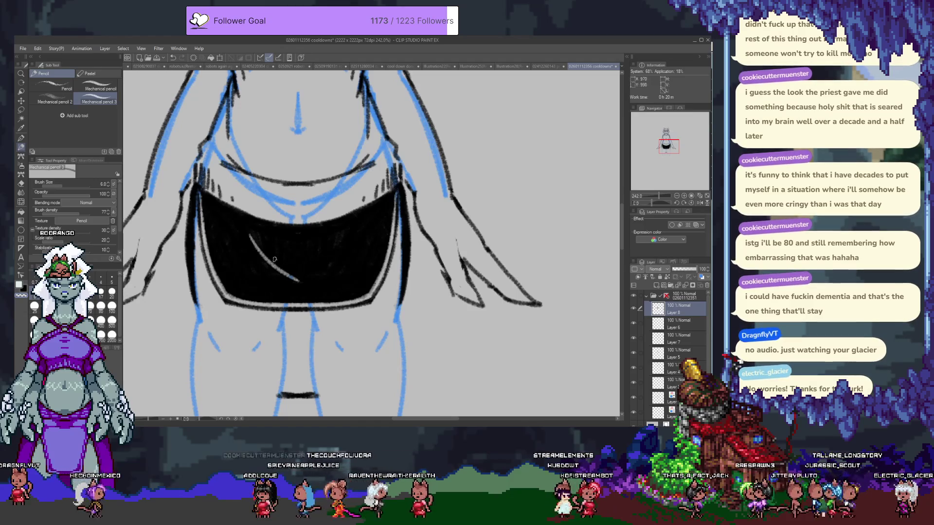
key(ctrl+z)
key(ctrl+y)
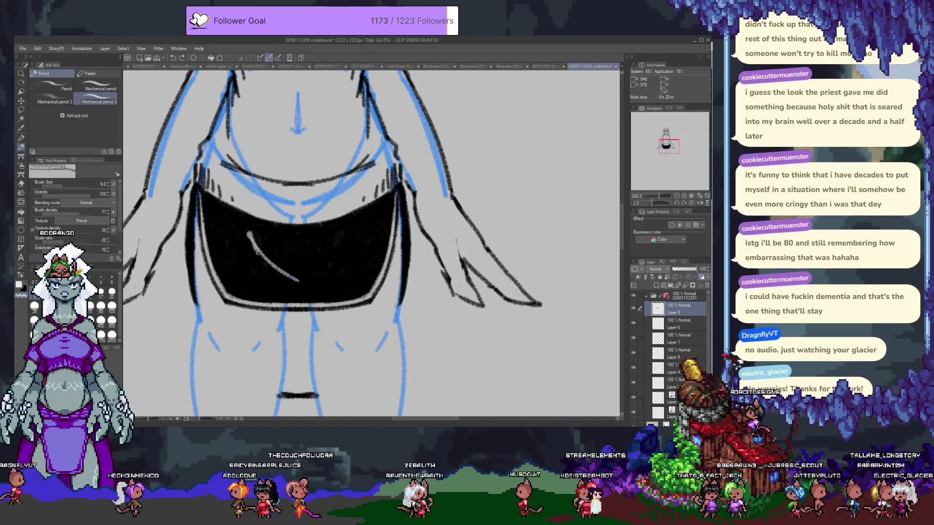
key(ctrl+z)
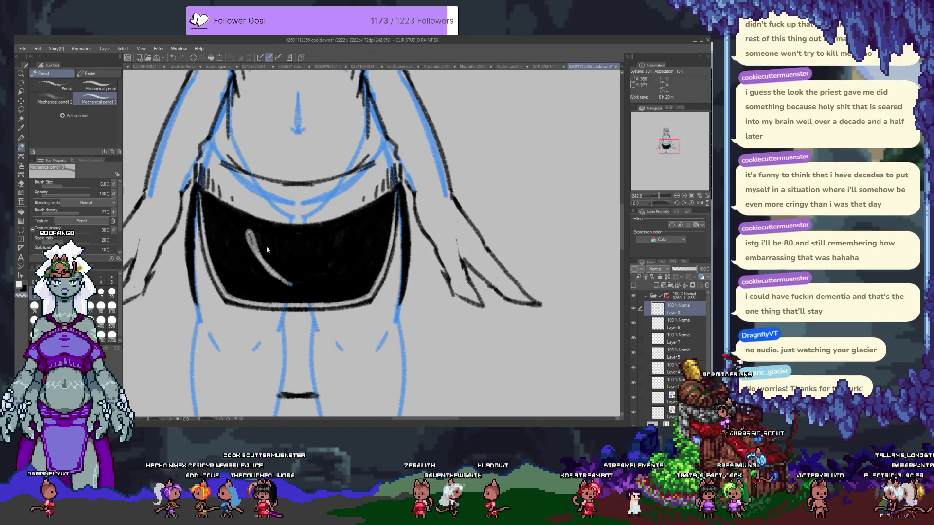
drag(249, 227, 322, 277)
key(ctrl+z)
mouse_move(237, 223)
mouse_down()
mouse_move(322, 276)
mouse_move(318, 395)
mouse_move(318, 298)
mouse_up()
scroll(405, 274, down, 3)
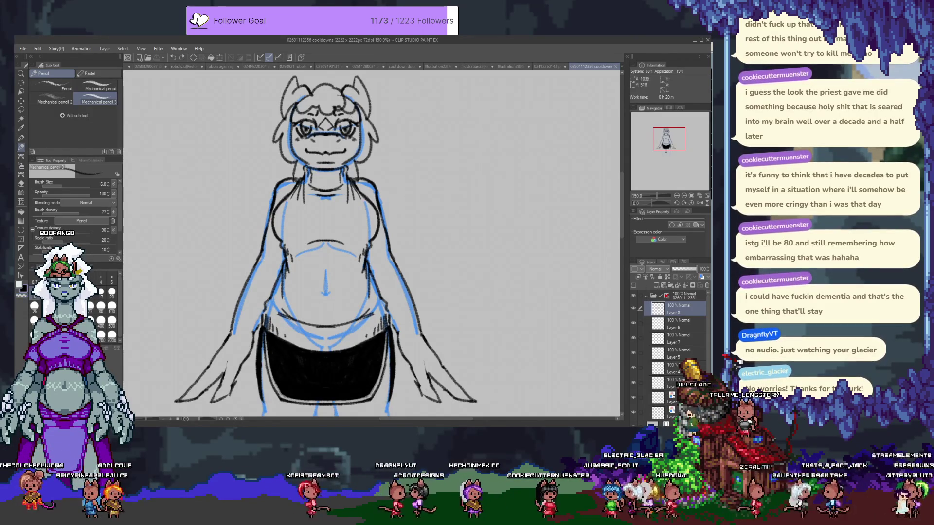
drag(298, 122, 310, 120)
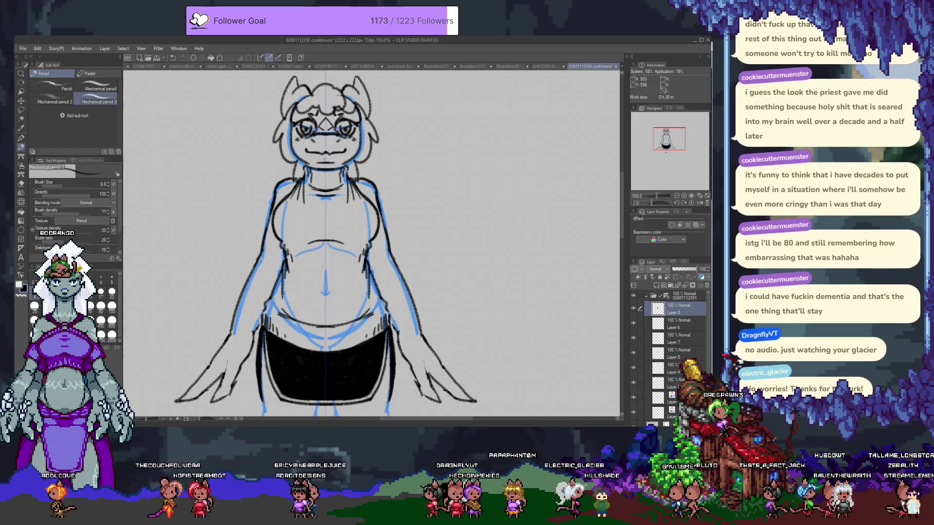
- Undo the stray mark under the mouth, select Layer 3 and zoom out to the whole figure
key(ctrl+z)
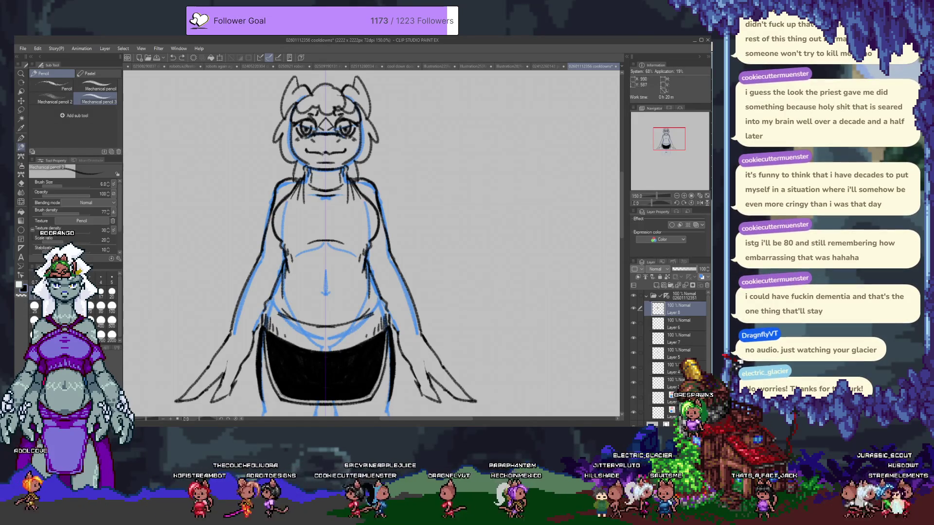
ctrl+shift+click(312, 152)
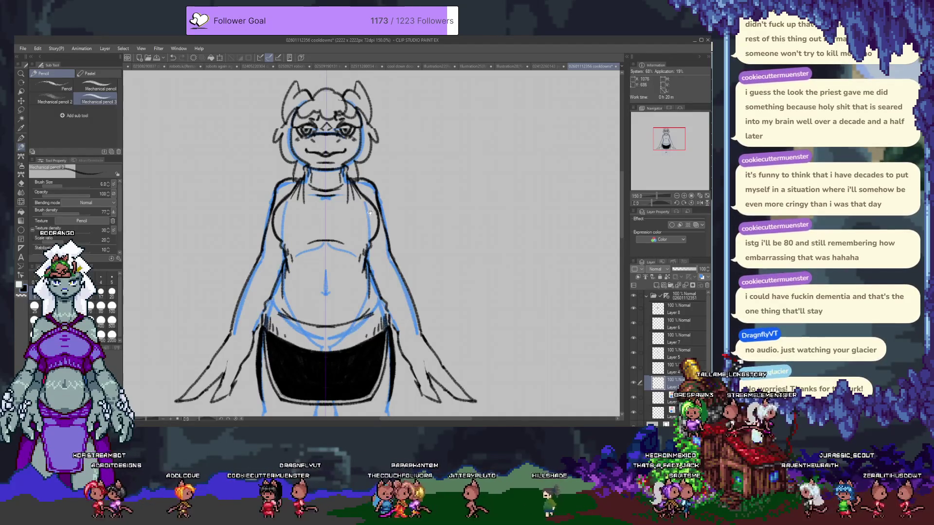
scroll(336, 175, up, 3)
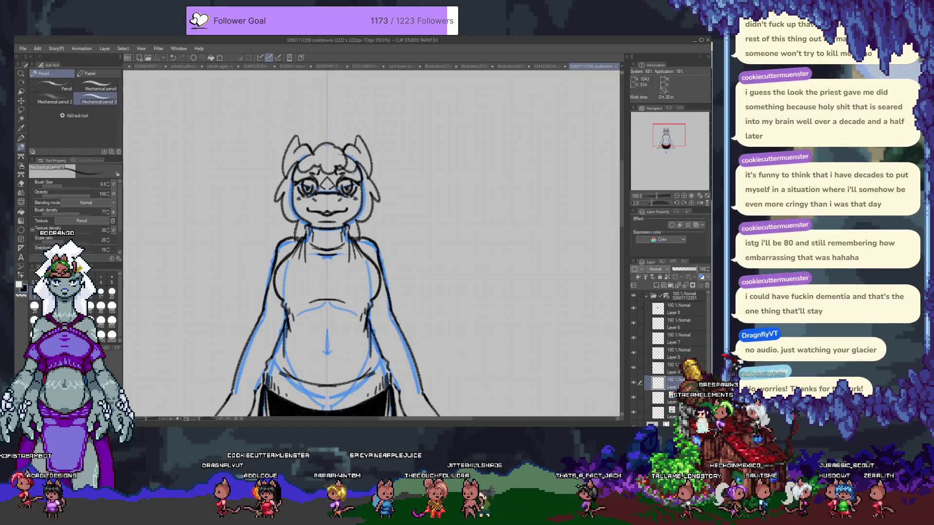
scroll(370, 172, down, 3)
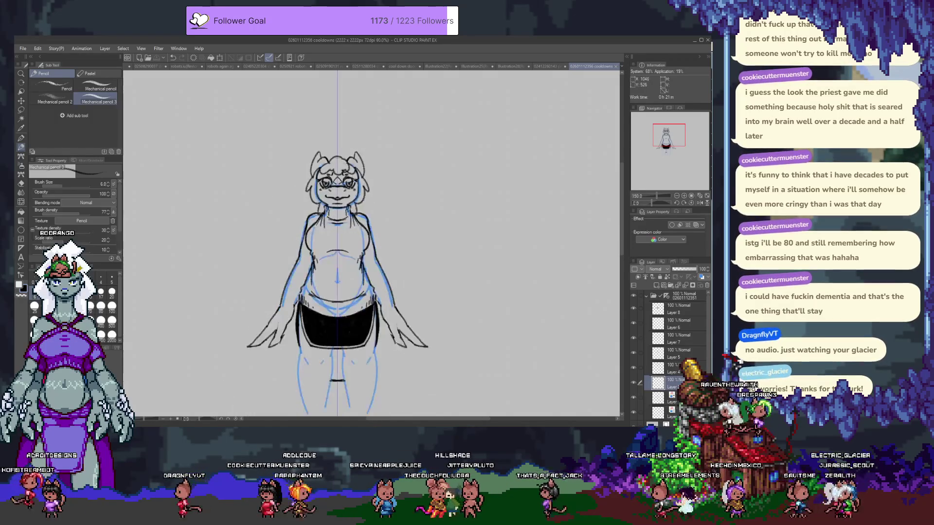
drag(488, 210, 427, 205)
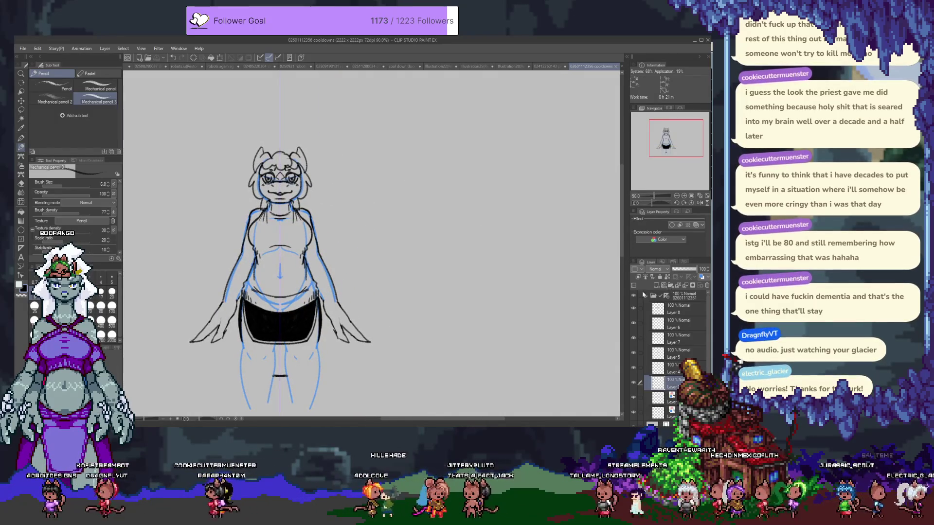
- Select and collapse the top lineart folder, then create a new layer folder with Ctrl+G
click(662, 296)
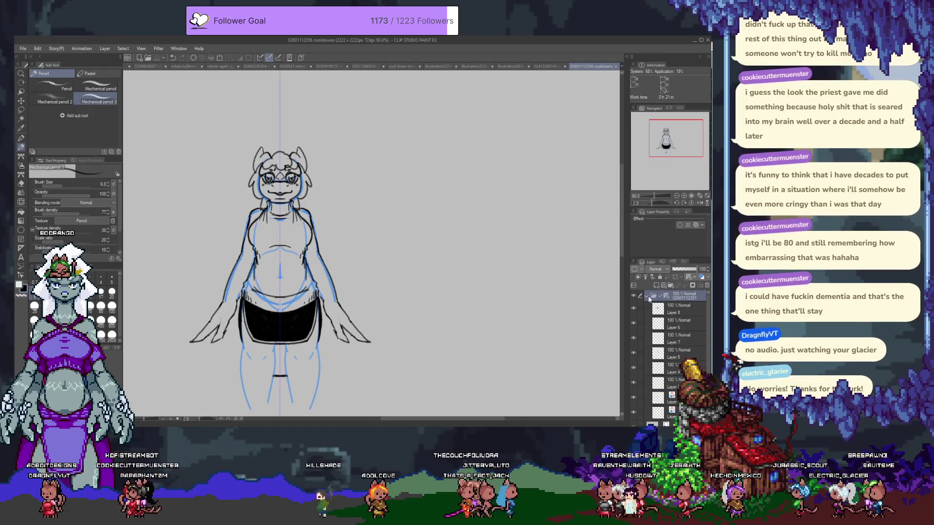
click(646, 296)
key(ctrl+g)
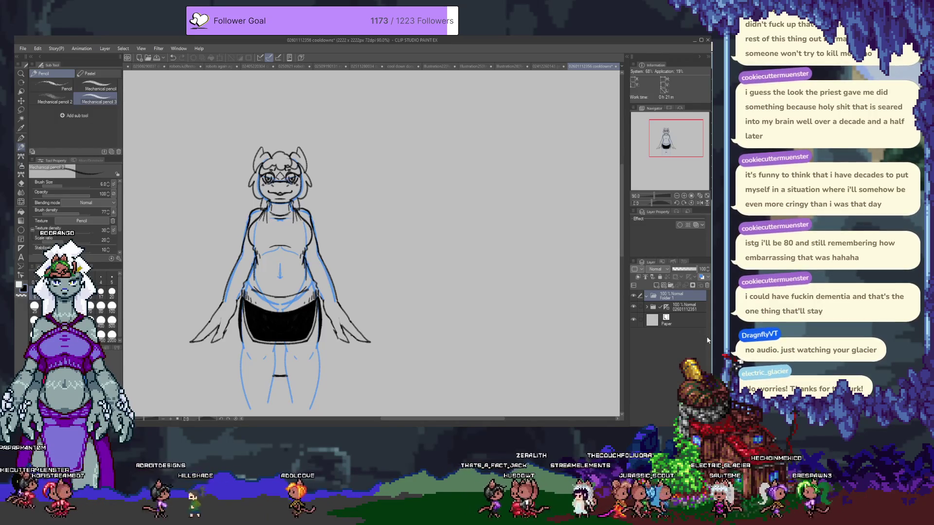
- Name the new folder and add Layer 9 inside it, zooming into empty canvas
click(663, 287)
click(656, 285)
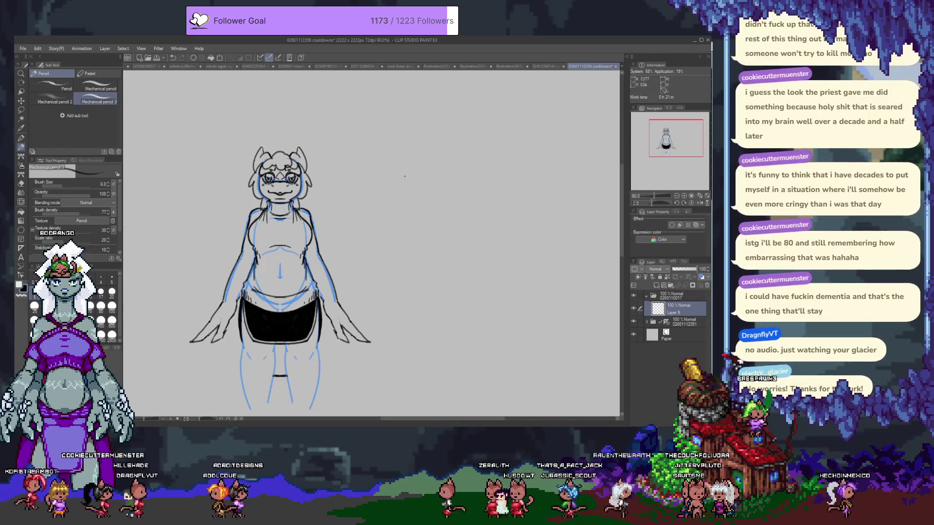
scroll(384, 176, up, 1)
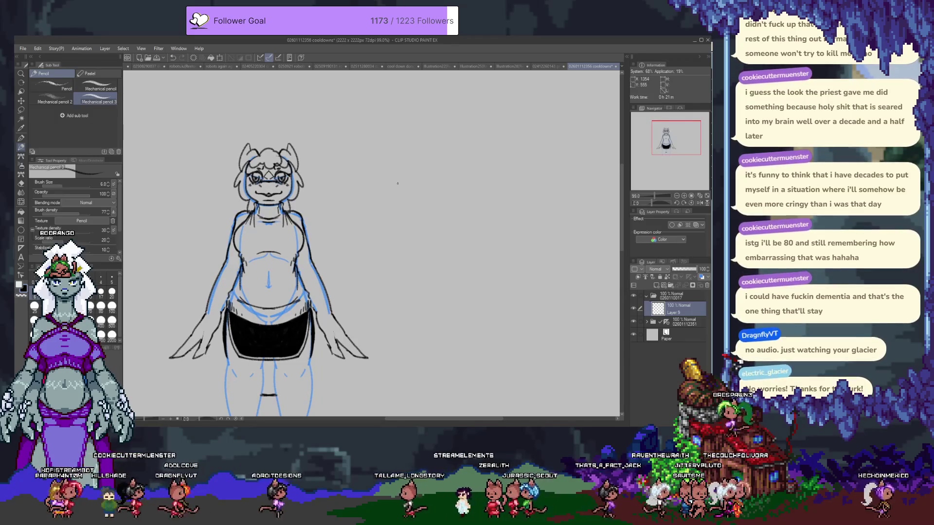
scroll(390, 145, up, 1)
- Draw and undo three test strokes on the empty canvas area
drag(403, 139, 395, 161)
key(ctrl+z)
drag(408, 122, 400, 163)
key(ctrl+z)
mouse_move(409, 126)
mouse_down()
mouse_move(379, 144)
mouse_move(394, 128)
mouse_up()
key(ctrl+z)
key(ctrl+z)
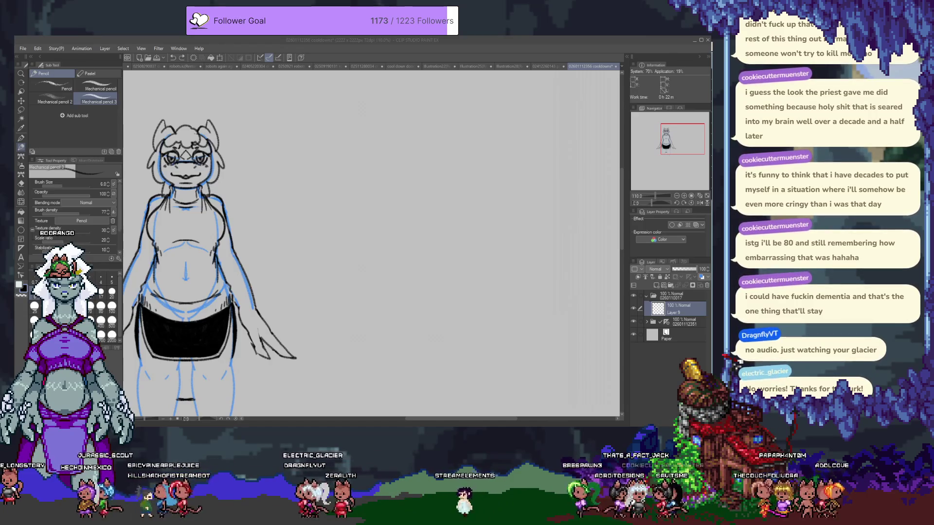
- Draw a freehand circle head to the right of the inked figure
click(437, 199)
drag(409, 183, 403, 183)
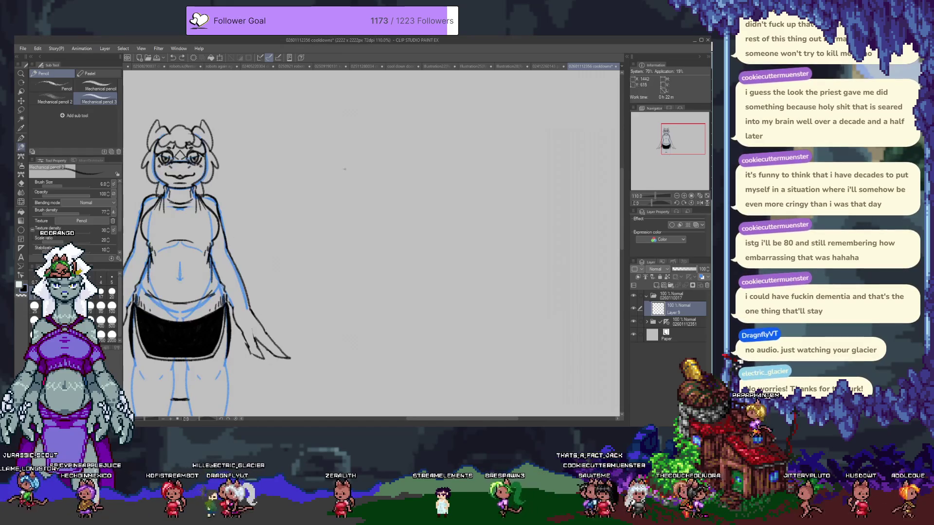
drag(385, 118, 372, 123)
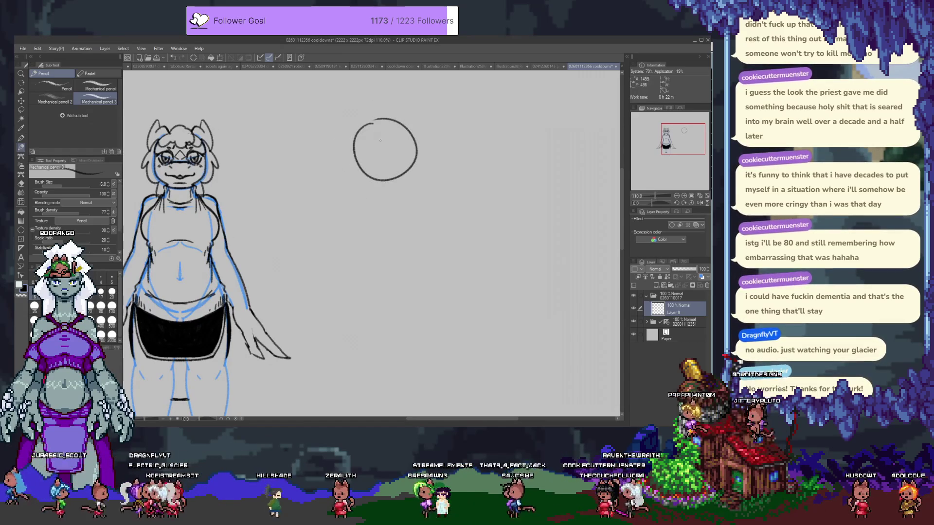
key(ctrl+z)
drag(372, 121, 375, 118)
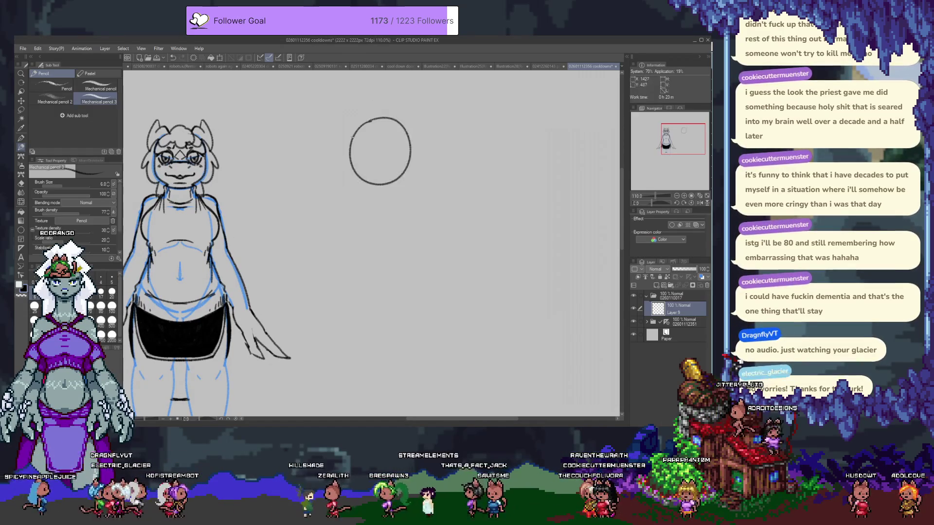
- Sketch a shoulder line and both torso sides, then erase and undo the left side
drag(346, 188, 428, 195)
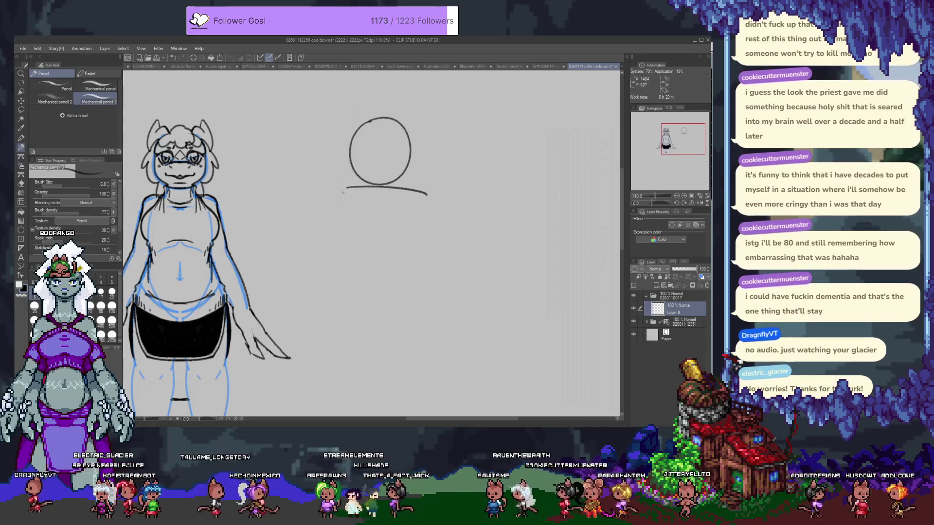
drag(345, 187, 339, 257)
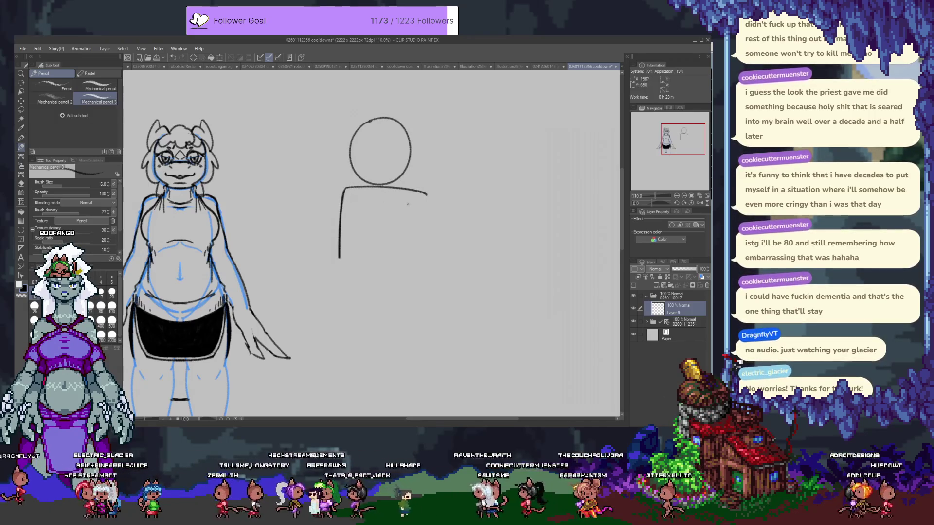
drag(424, 222, 401, 254)
key(ctrl+z)
drag(426, 195, 397, 249)
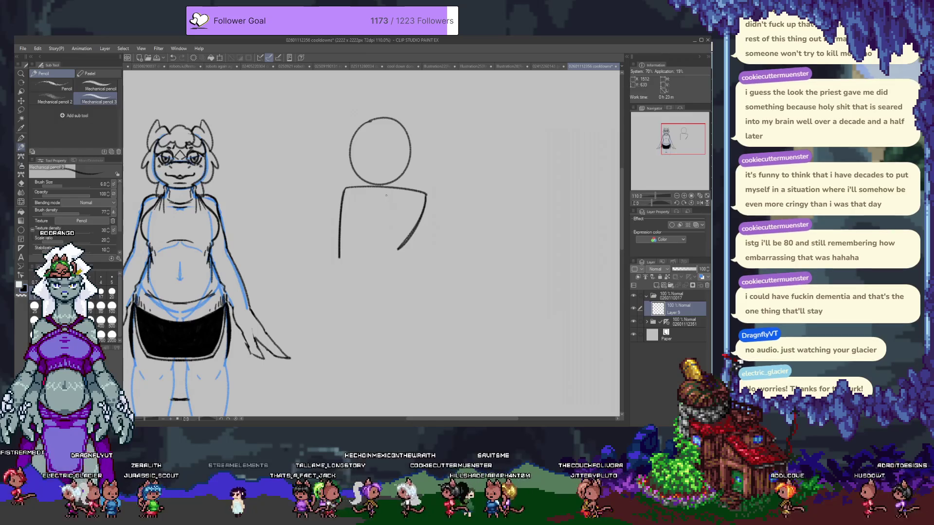
drag(343, 195, 334, 246)
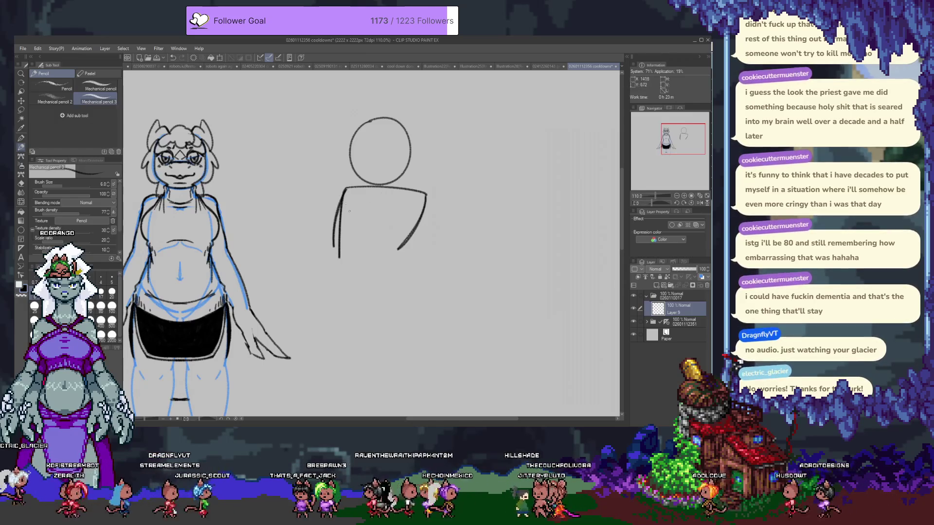
key(e)
drag(339, 257, 340, 215)
key(ctrl+z)
key(ctrl+z)
key(ctrl+z)
key(ctrl+z)
key(ctrl+z)
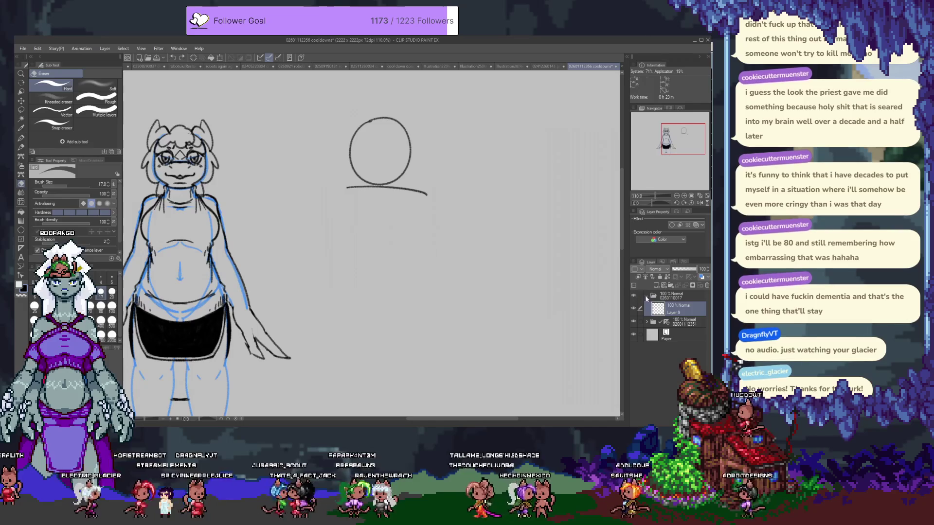
- Add a new layer for the rough figure and retry the shoulder line, undoing trial strokes
click(656, 286)
key(p)
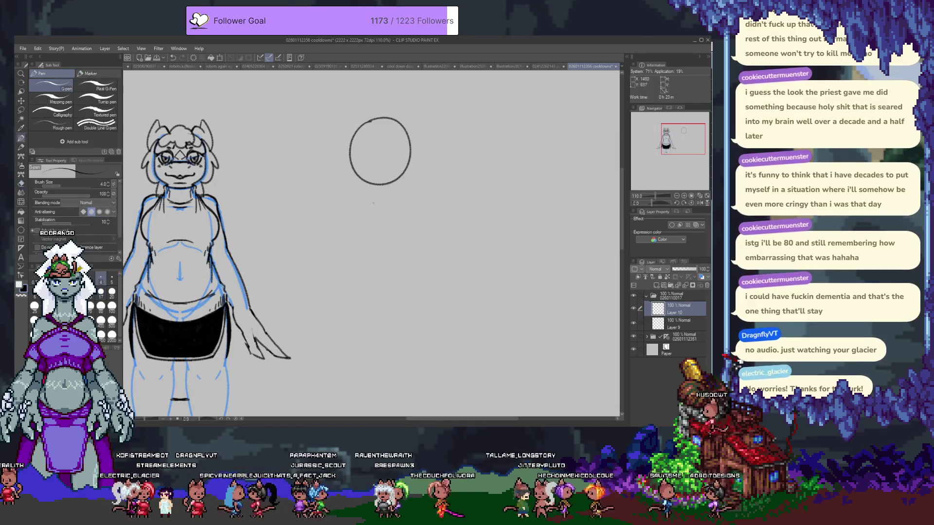
drag(340, 193, 417, 202)
mouse_move(338, 194)
mouse_down()
mouse_move(332, 243)
mouse_move(419, 200)
mouse_up()
key(ctrl+z)
key(ctrl+z)
key(ctrl+z)
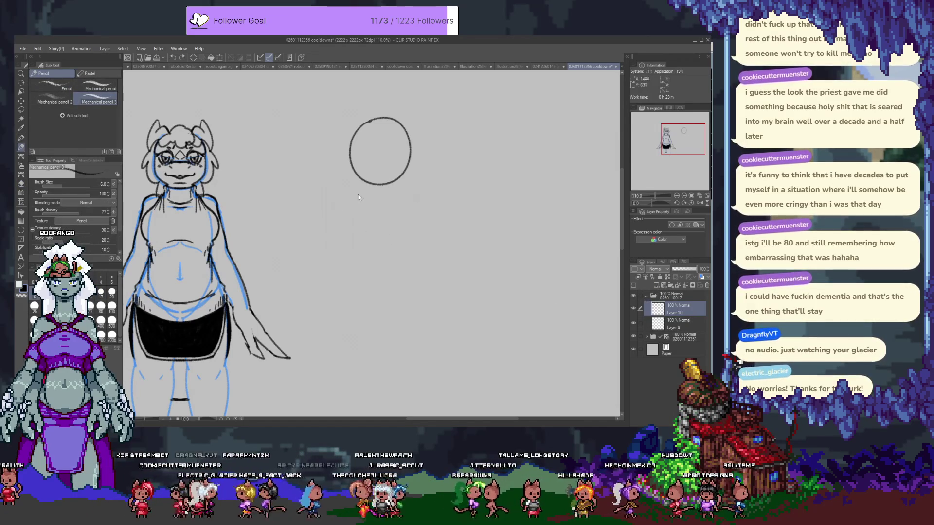
- Draw a longer shoulder line and both torso sides, erasing the right shoulder overhang
key(ctrl+z)
drag(346, 190, 431, 198)
drag(341, 192, 340, 251)
key(ctrl+z)
drag(347, 190, 340, 256)
drag(417, 196, 399, 246)
key(ctrl+z)
drag(417, 198, 402, 251)
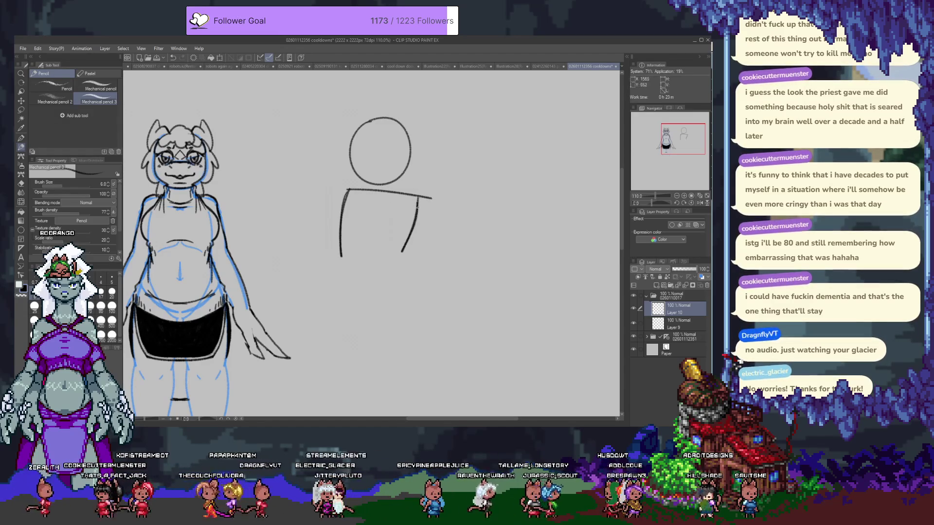
key(e)
drag(424, 196, 420, 198)
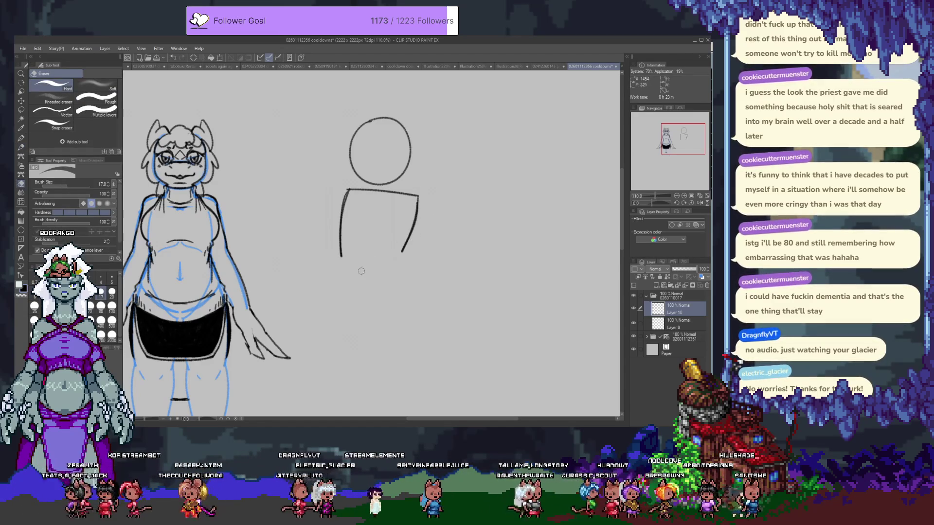
key(p)
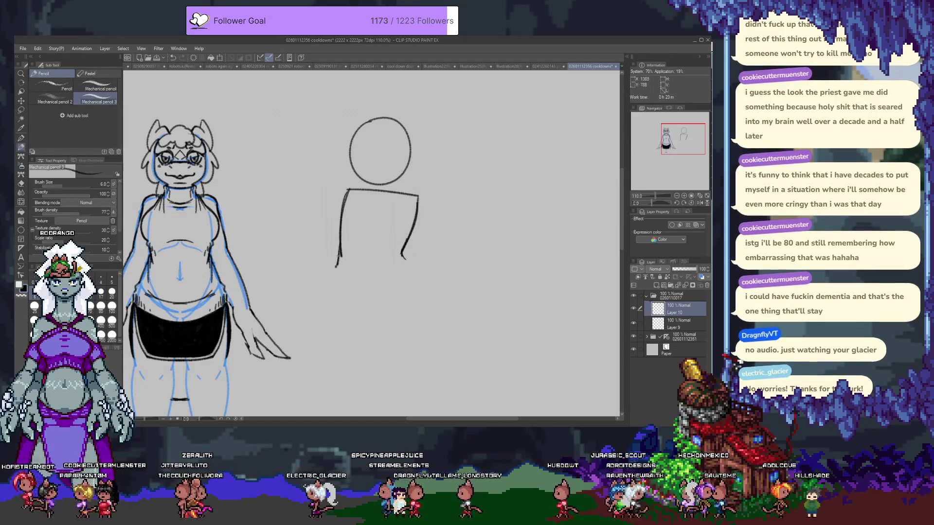
- Trim the left line's tip and extend both sides down, curving the right out into the hip
key(e)
drag(342, 250, 343, 259)
key(p)
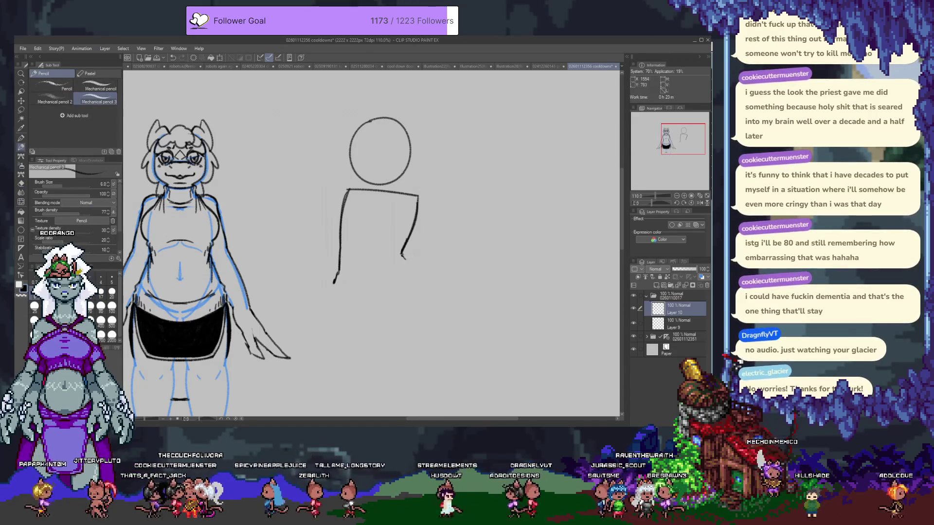
drag(404, 260, 415, 273)
drag(415, 270, 434, 306)
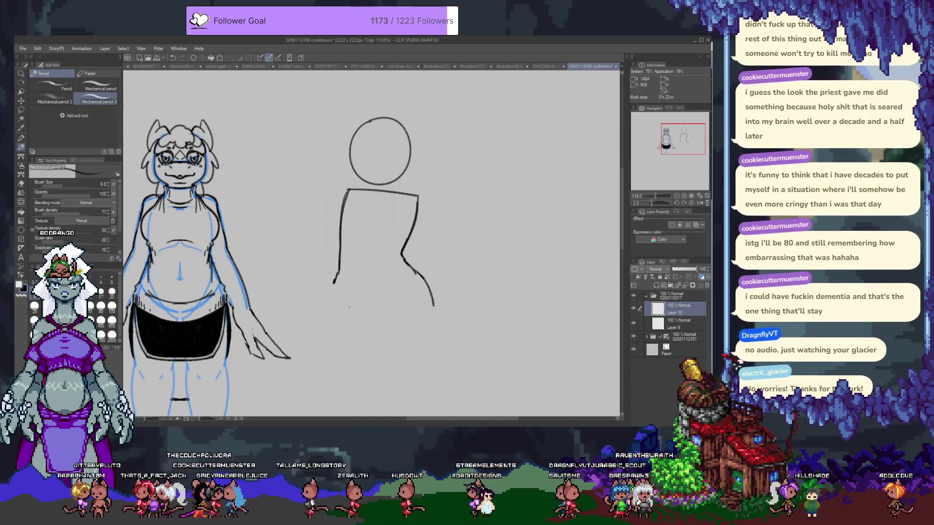
drag(336, 275, 334, 320)
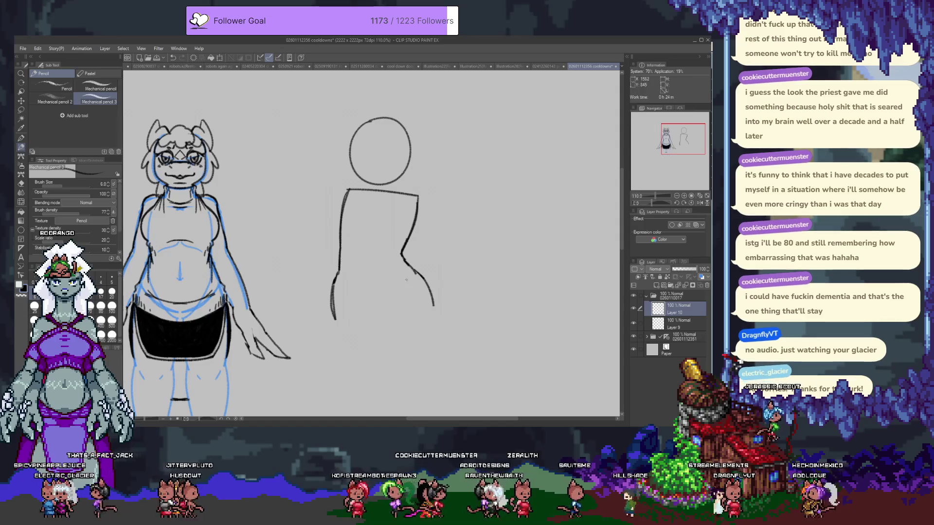
- Sketch a curve reaching left from the sketch's hip with Mechanical pencil 3
scroll(340, 263, down, 2)
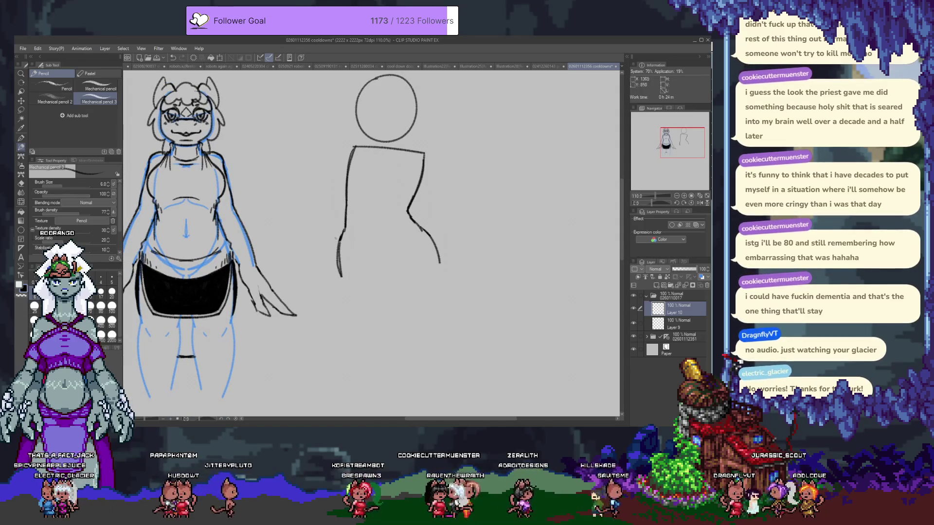
drag(340, 235, 279, 301)
key(ctrl+z)
drag(340, 236, 270, 279)
key(ctrl+z)
key(ctrl+z)
key(ctrl+z)
mouse_move(339, 239)
mouse_down()
mouse_move(266, 280)
mouse_move(263, 314)
mouse_move(284, 319)
mouse_up()
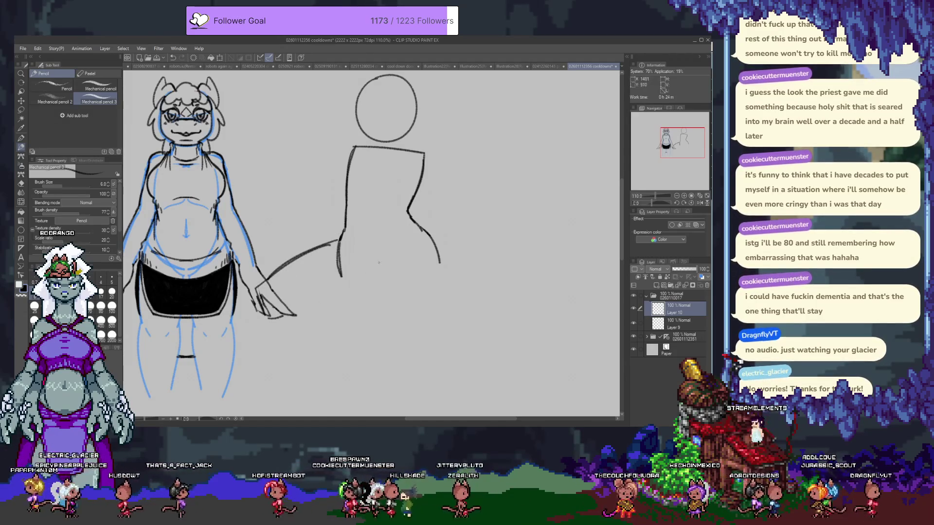
- Add the thigh line, a stronger right hip curve and a long lower-leg line
mouse_move(378, 251)
mouse_down()
mouse_move(314, 321)
mouse_move(312, 340)
mouse_move(339, 360)
mouse_up()
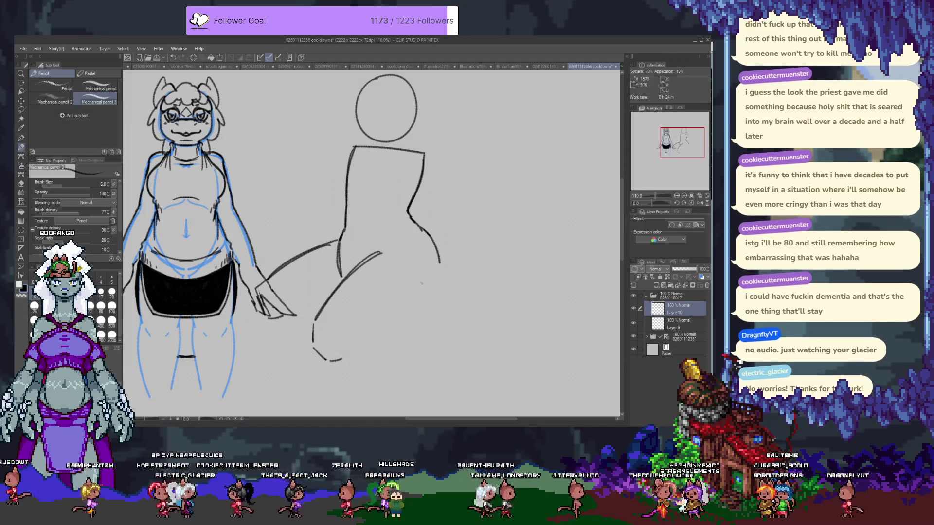
mouse_move(434, 238)
mouse_down()
mouse_move(441, 283)
mouse_move(424, 295)
mouse_up()
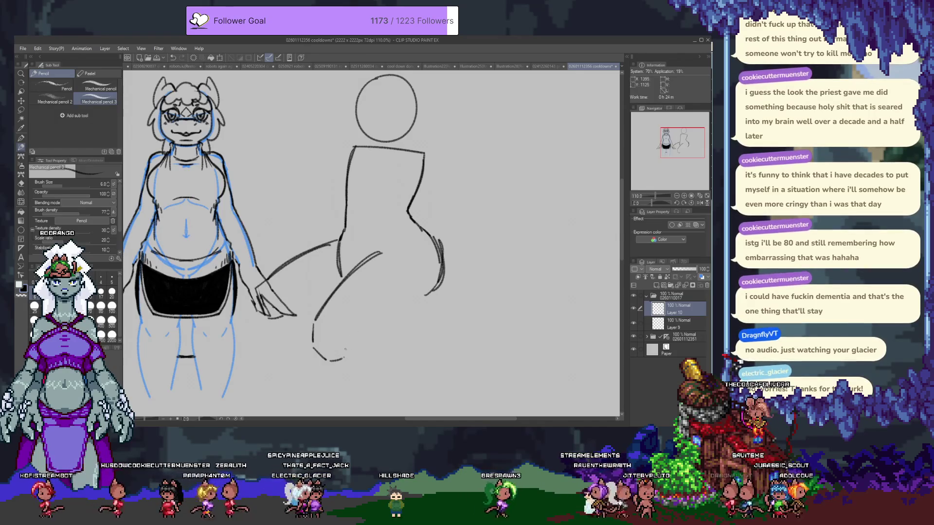
drag(347, 343, 427, 292)
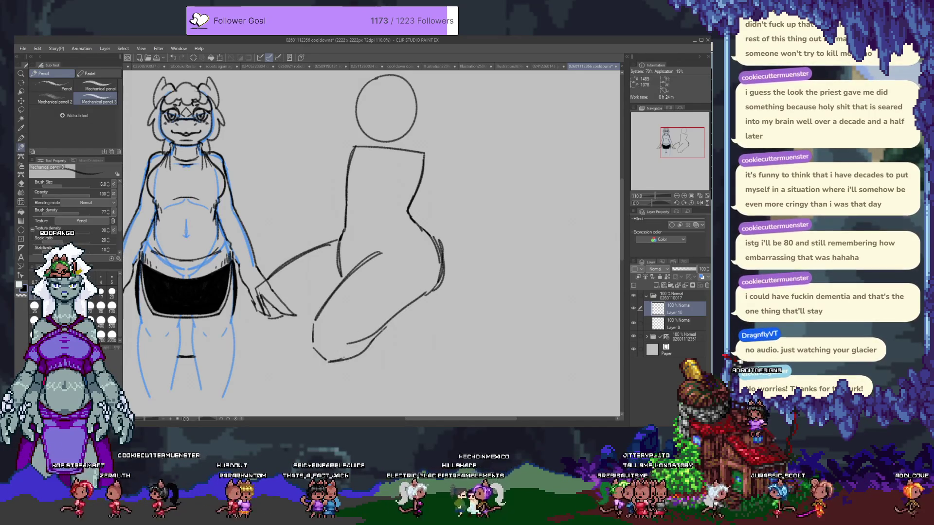
drag(352, 357, 382, 320)
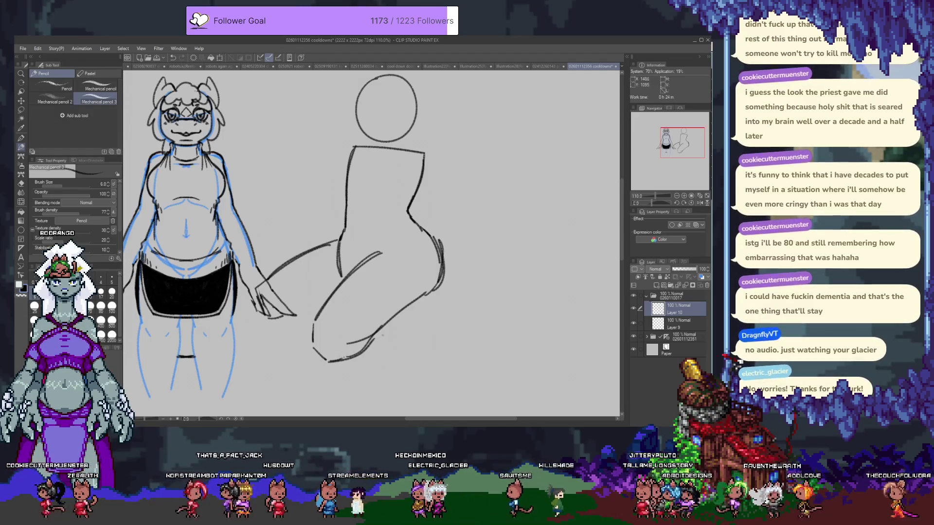
key(ctrl+z)
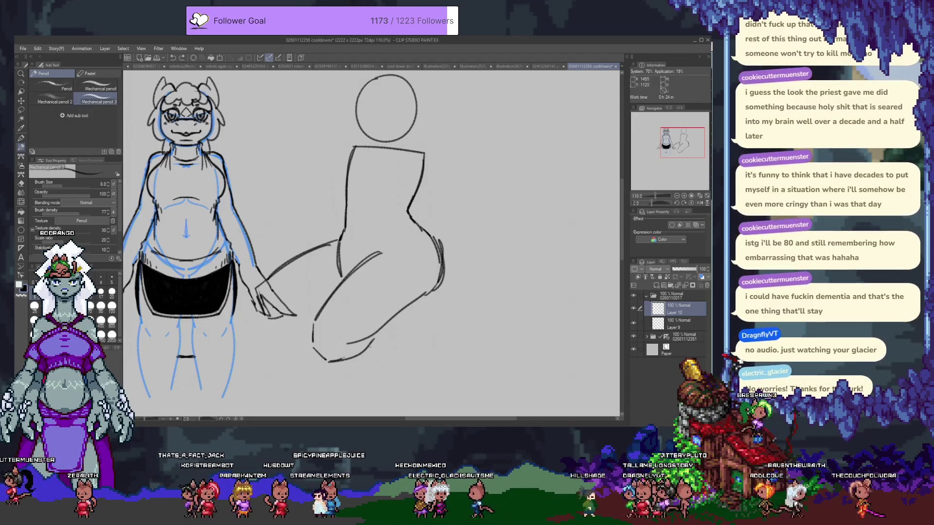
key(ctrl+z)
mouse_move(334, 360)
mouse_down()
mouse_move(433, 316)
mouse_move(446, 238)
mouse_move(424, 226)
mouse_up()
- Extend the right hip curve downward with the mechanical pencil
key(e)
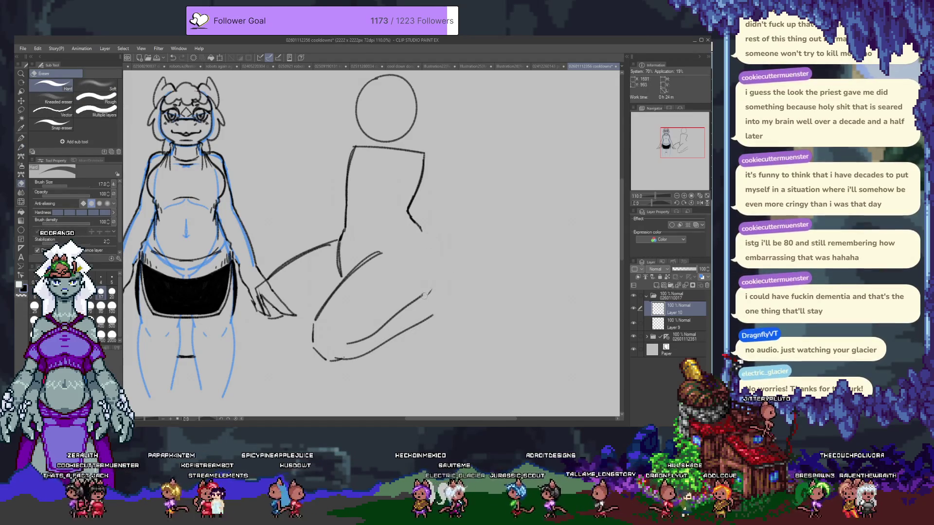
key(b)
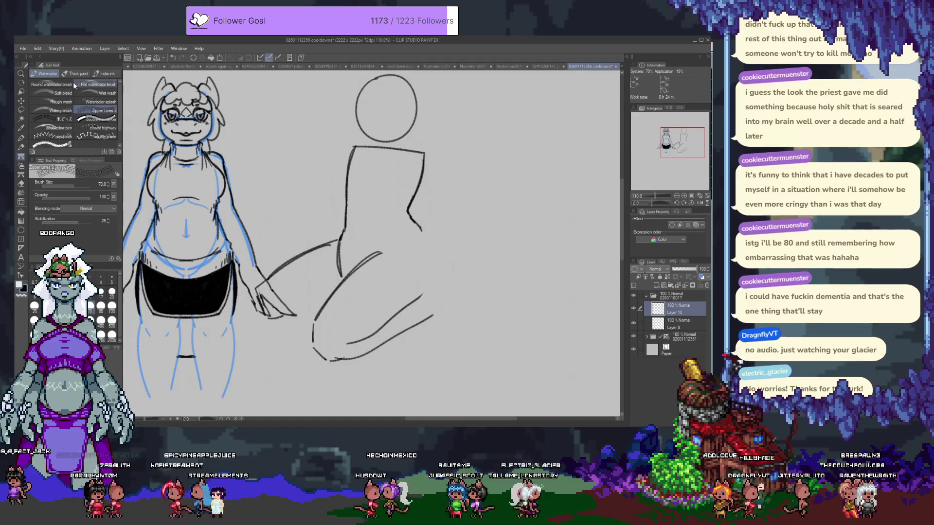
click(51, 84)
key(p)
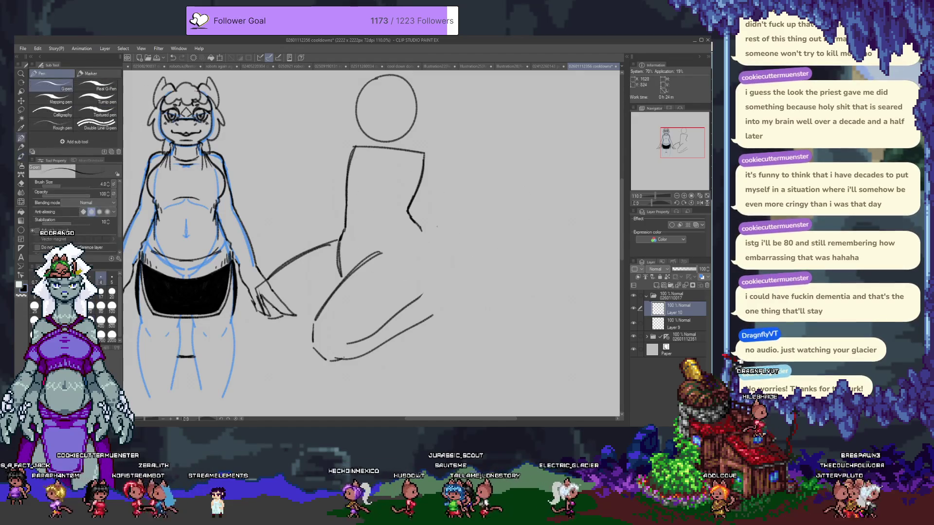
key(p)
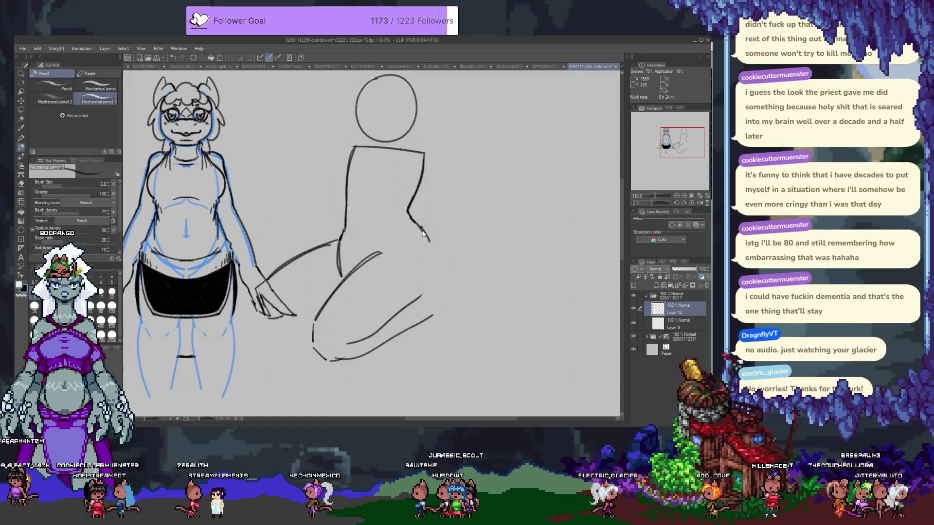
mouse_move(432, 253)
mouse_down()
mouse_move(436, 285)
mouse_move(420, 296)
mouse_up()
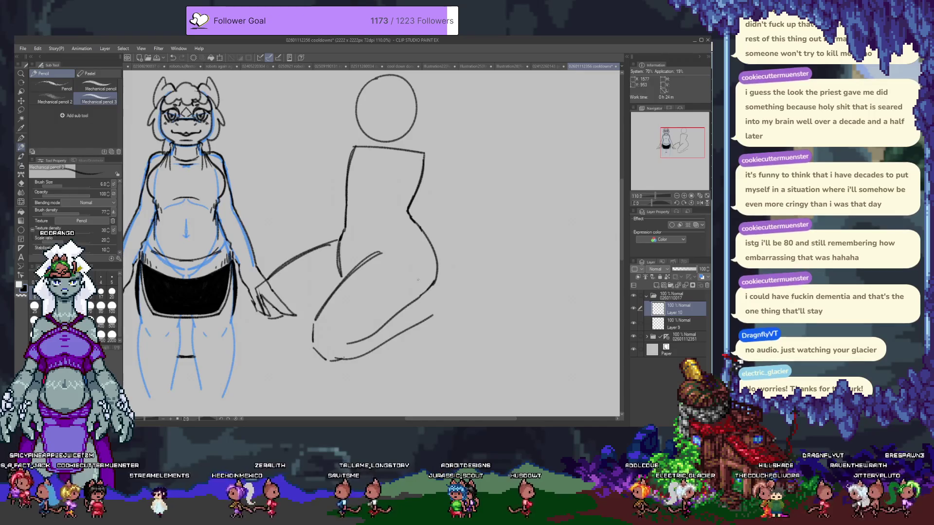
- Shift the figure sketch's layer folder right and down, then reselect Layer 10
scroll(408, 284, up, 1)
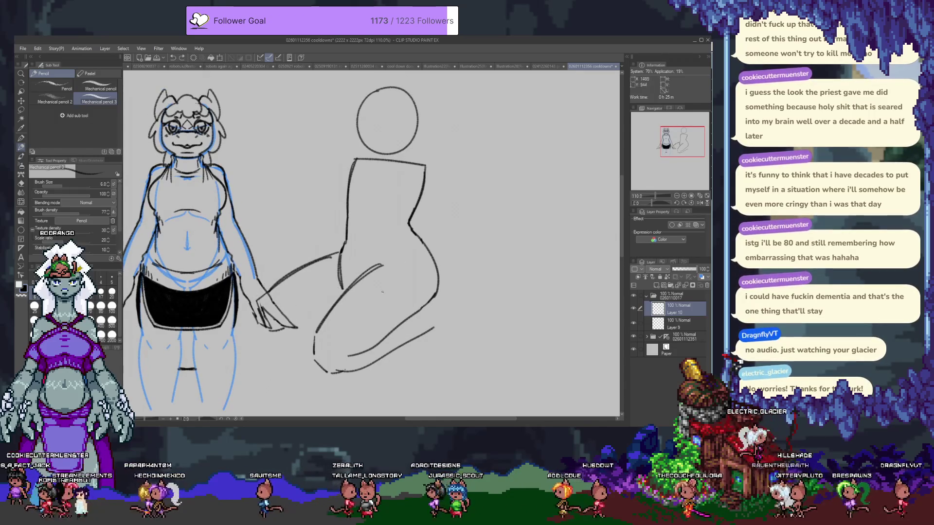
click(679, 296)
key(k)
mouse_move(373, 229)
mouse_down()
mouse_move(426, 293)
mouse_move(386, 299)
mouse_up()
scroll(385, 299, down, 5)
key(p)
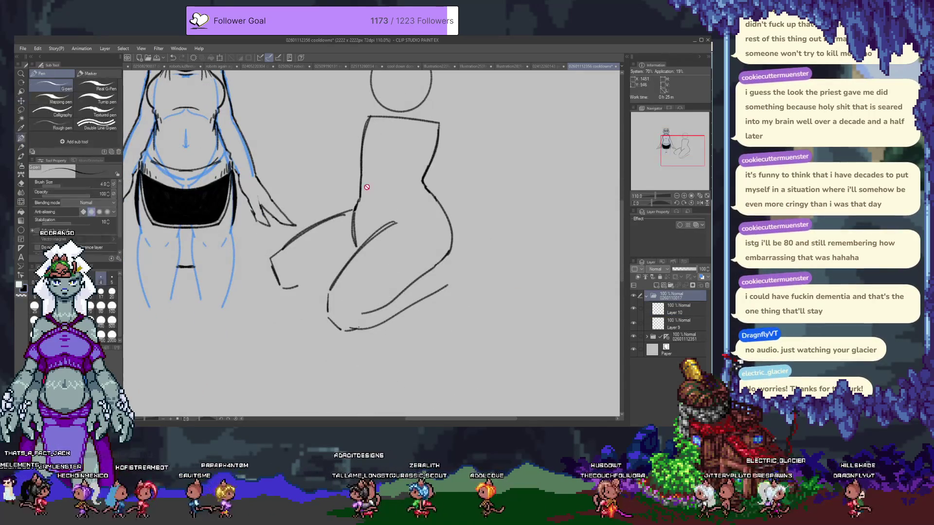
scroll(360, 207, up, 2)
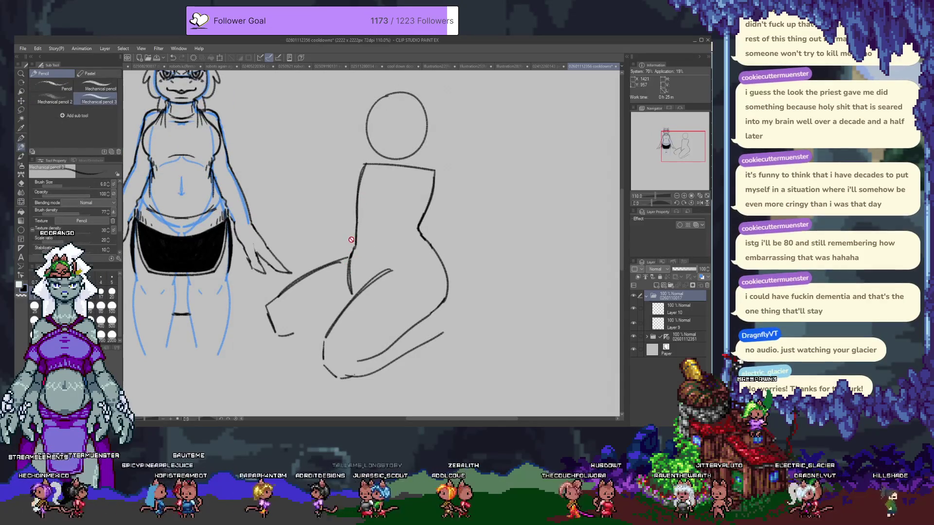
click(679, 309)
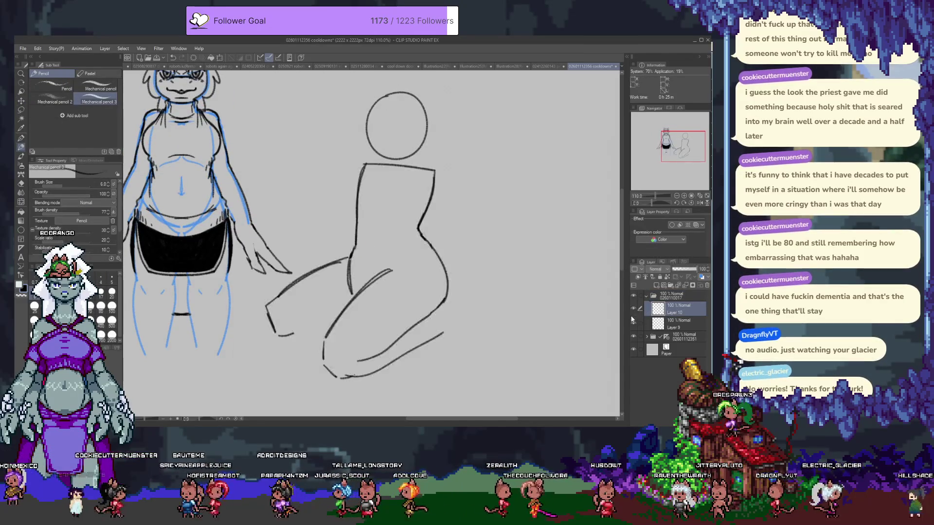
- Nudge the head circle on Layer 9 up and to the right
scroll(673, 309, up, 2)
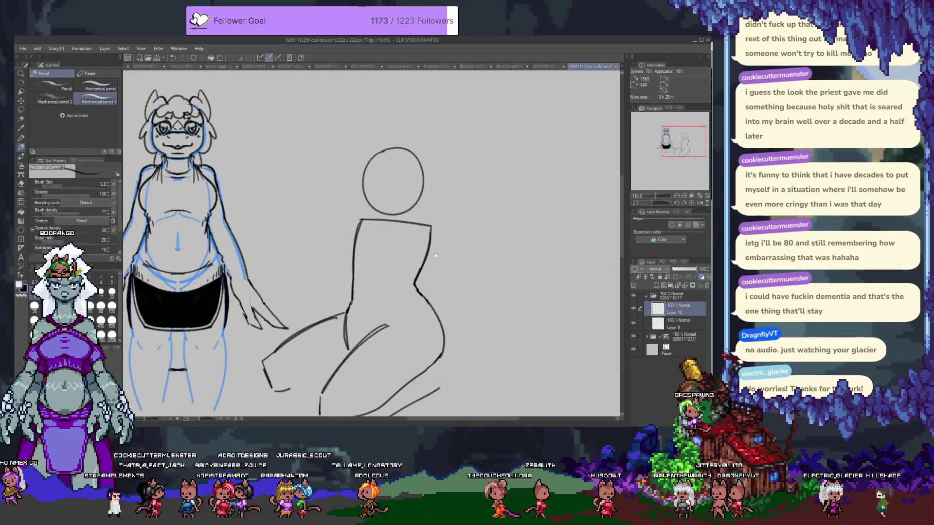
click(673, 322)
key(k)
drag(393, 181, 396, 173)
key(alt+bracketright)
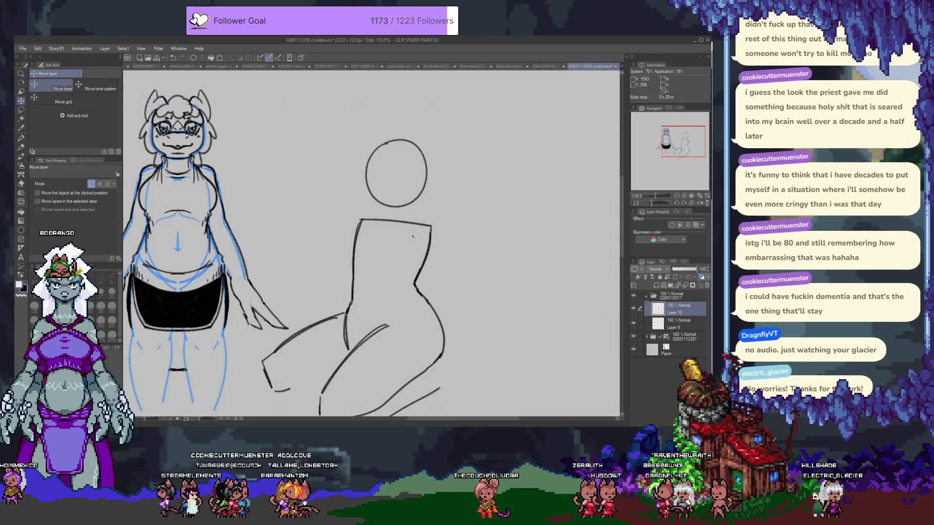
key(p)
- Double the torso's right contour and draw cross guidelines through the head circle on Layer 9
drag(430, 230, 410, 284)
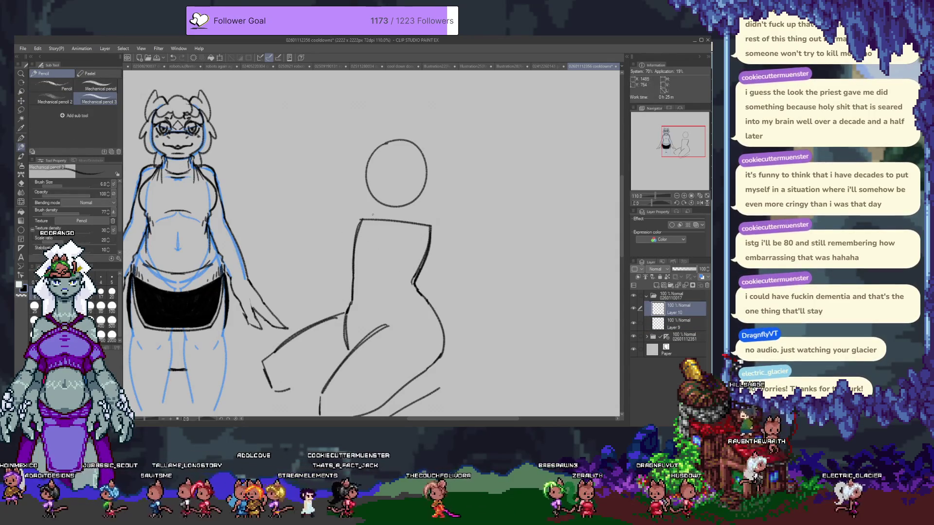
drag(384, 206, 376, 225)
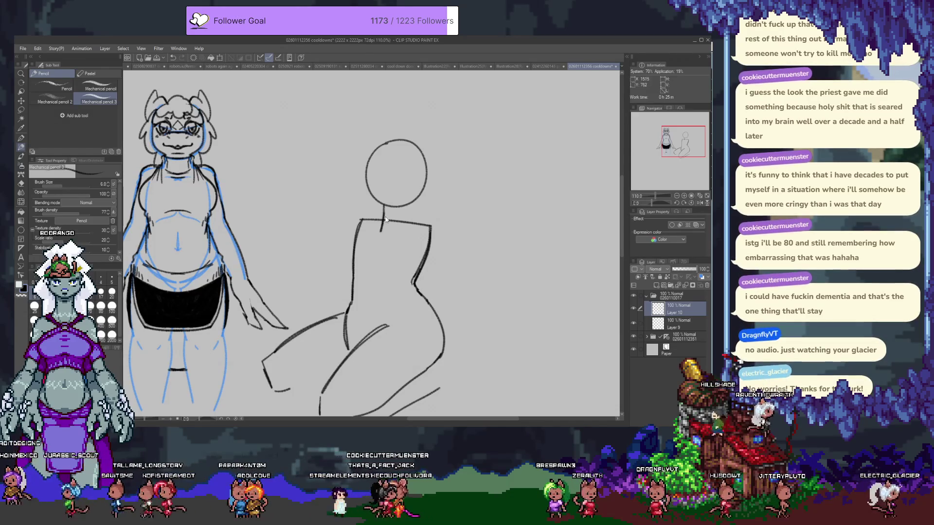
key(ctrl+z)
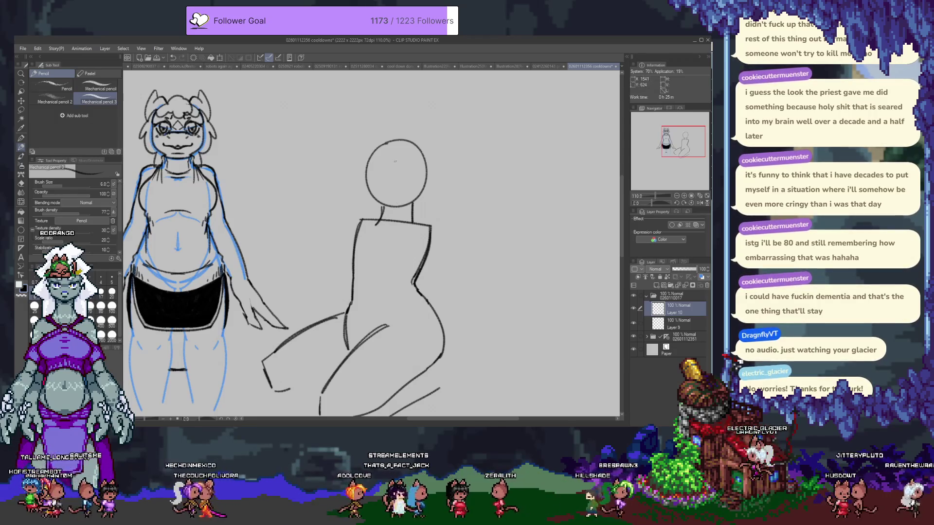
click(674, 325)
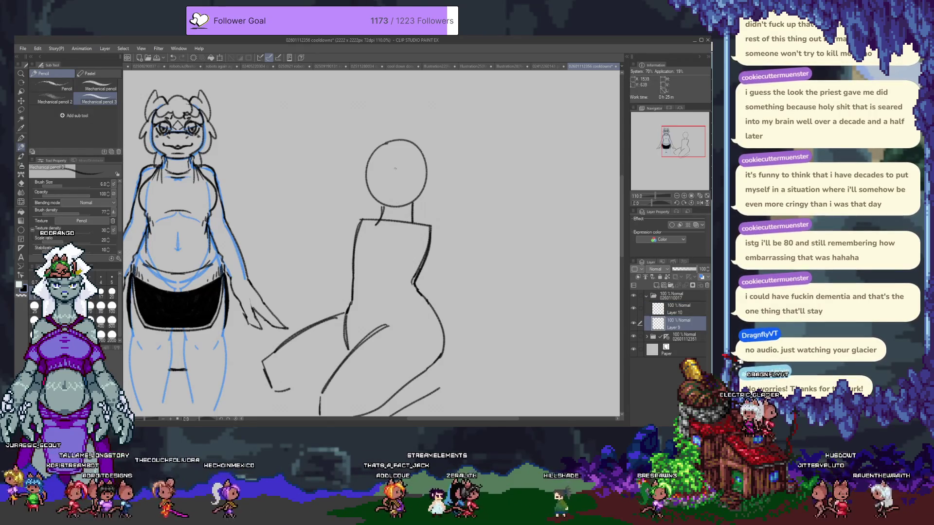
drag(399, 155, 399, 206)
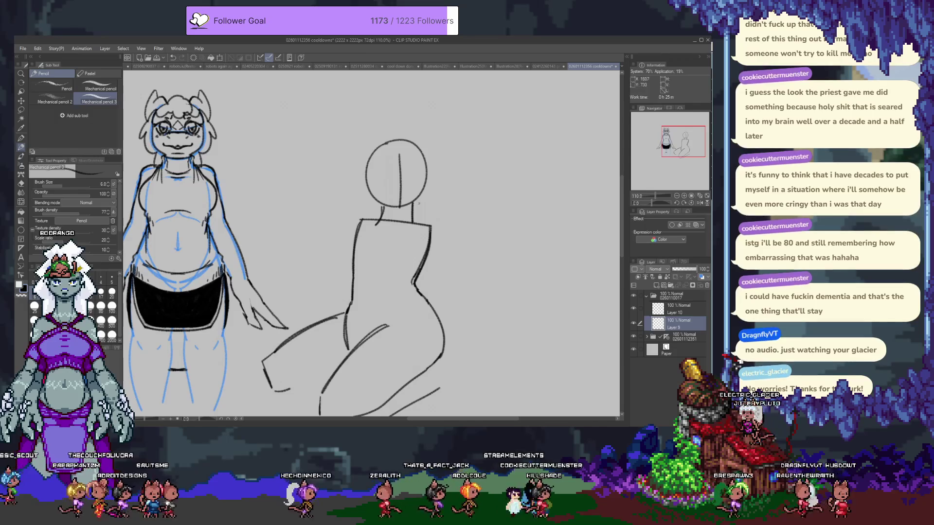
key(ctrl+z)
drag(379, 179, 418, 178)
click(679, 308)
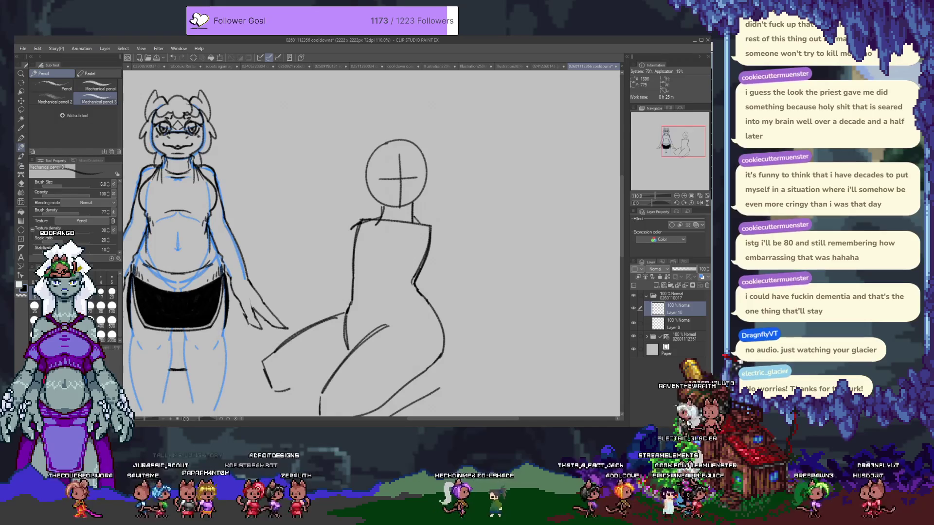
- Sketch the left and right edges of the kneeling figure's torso, retrying strokes
mouse_move(374, 225)
mouse_down()
mouse_move(369, 277)
mouse_move(348, 240)
mouse_up()
key(ctrl+z)
drag(354, 278, 354, 243)
key(ctrl+z)
mouse_move(421, 273)
mouse_down()
mouse_move(436, 247)
mouse_move(426, 264)
mouse_up()
key(ctrl+z)
drag(433, 229, 414, 275)
key(e)
key(ctrl+z)
drag(434, 227, 412, 288)
key(ctrl+z)
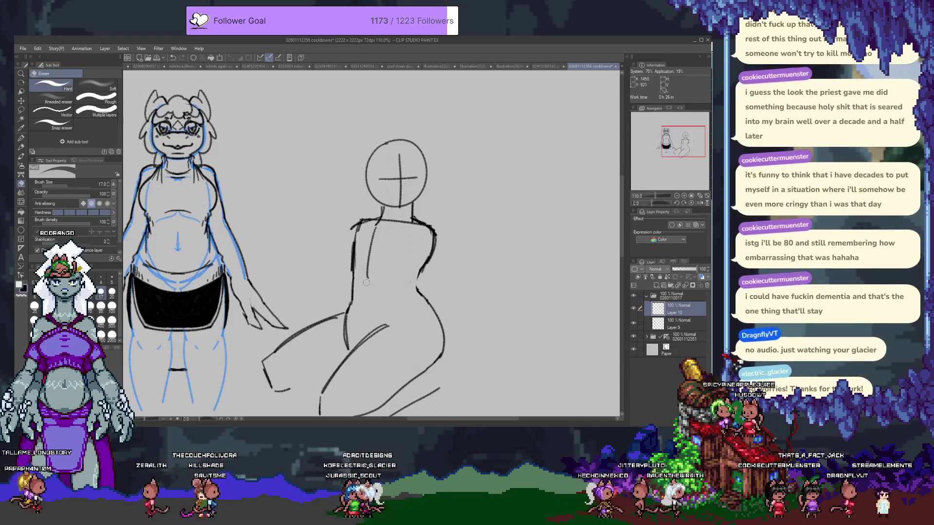
- Lighten the left torso edge and try out a shoulder line in several positions
drag(363, 235, 362, 292)
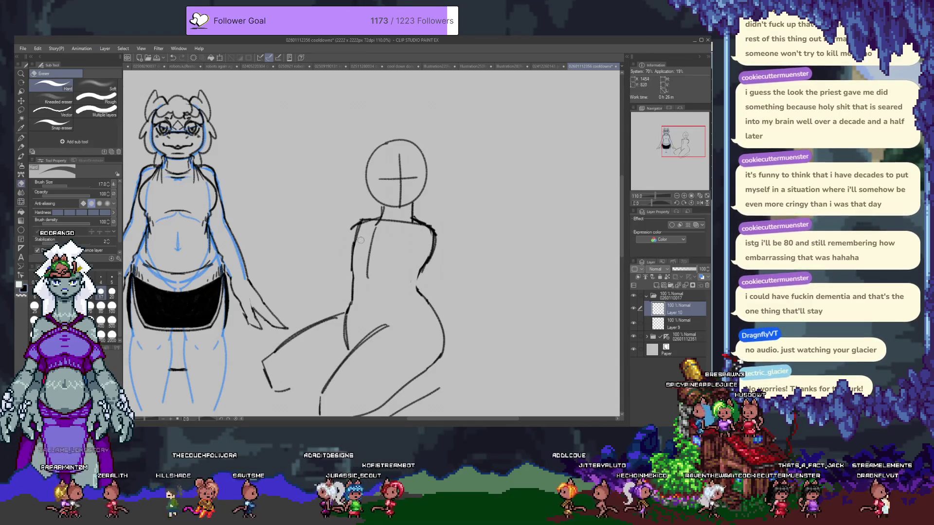
key(p)
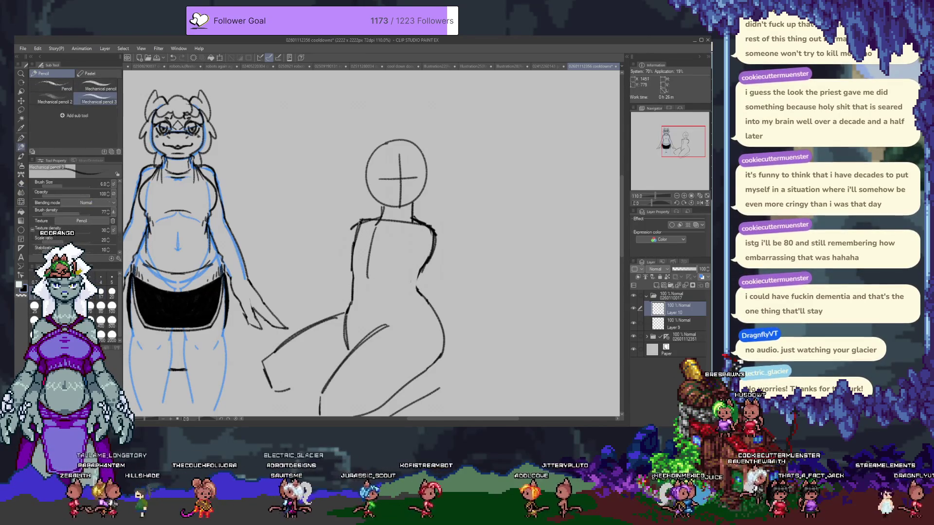
key(e)
drag(377, 217, 364, 223)
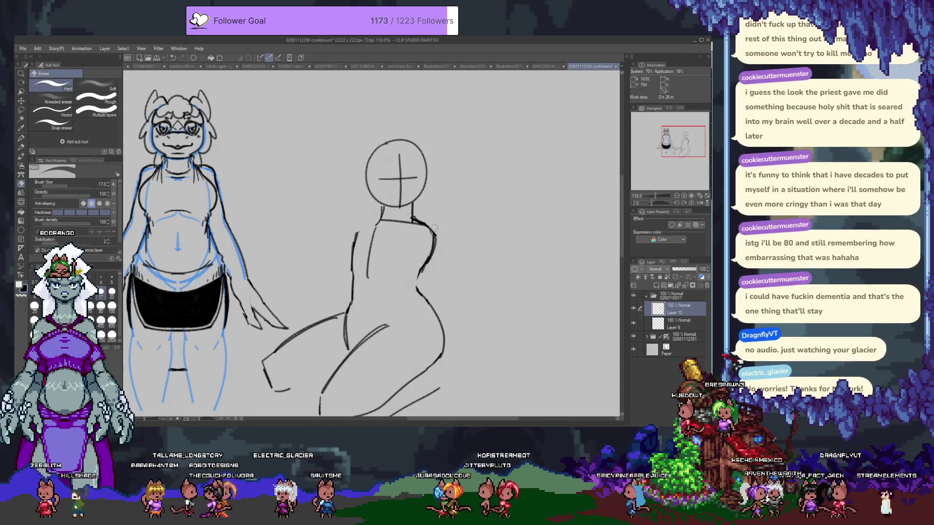
key(p)
key(ctrl+z)
drag(383, 213, 369, 223)
key(ctrl+z)
drag(358, 228, 382, 219)
key(ctrl+z)
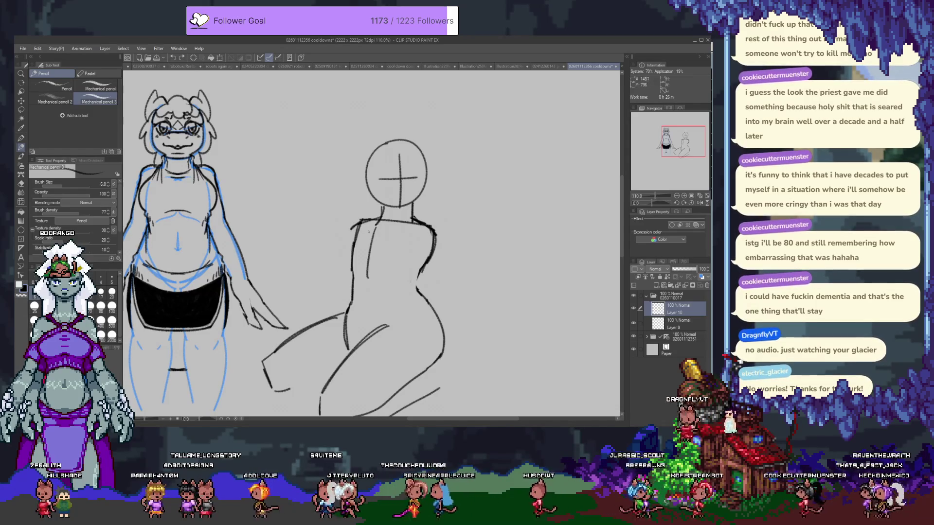
scroll(361, 243, down, 3)
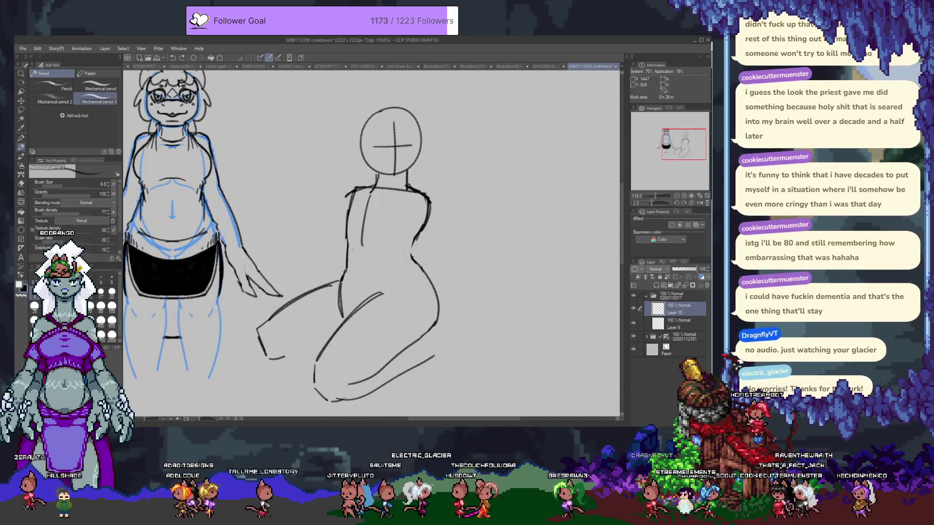
- Draw the kneeling leg's lower edge, the torso's left edge, and try right-side lines
drag(270, 359, 320, 349)
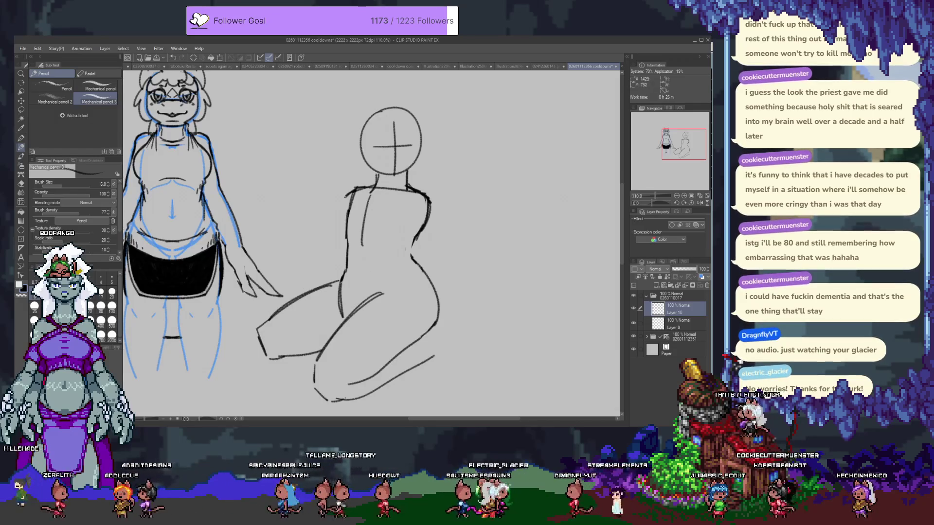
drag(348, 196, 309, 290)
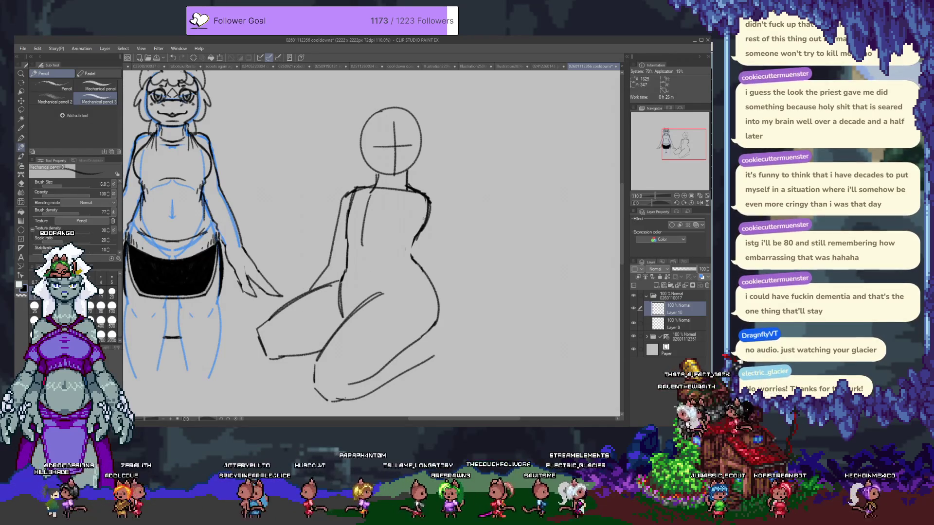
drag(429, 201, 469, 323)
key(ctrl+z)
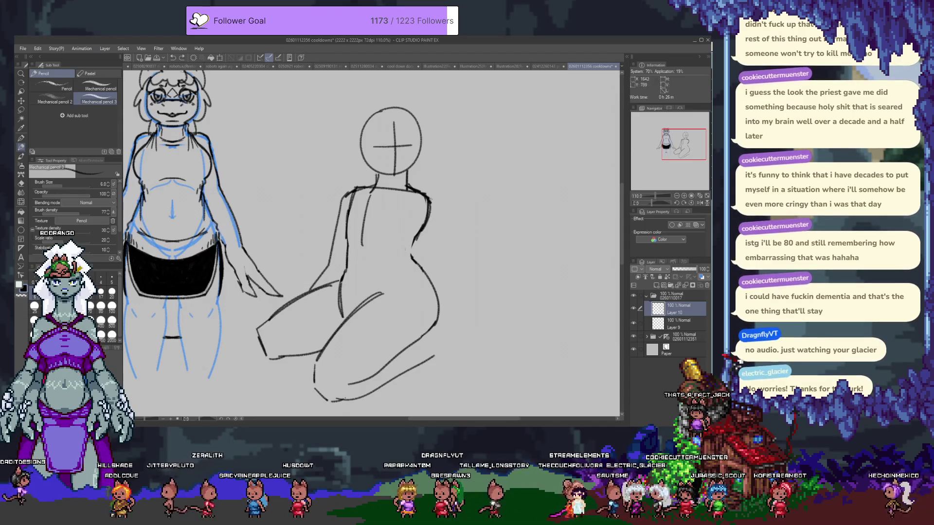
drag(430, 199, 467, 330)
key(ctrl+z)
drag(428, 201, 453, 286)
drag(406, 229, 437, 289)
key(ctrl+z)
key(ctrl+z)
mouse_move(428, 202)
mouse_down()
mouse_move(454, 263)
mouse_move(449, 251)
mouse_up()
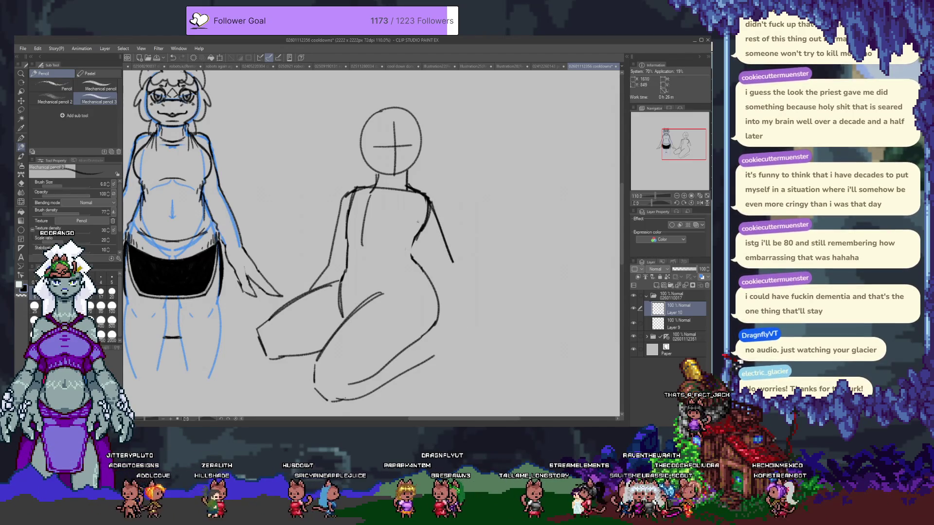
key(ctrl+z)
- Settle the right-side contour curving into the hip and add the thigh curve
mouse_move(406, 226)
mouse_down()
mouse_move(436, 277)
mouse_move(452, 348)
mouse_up()
key(ctrl+z)
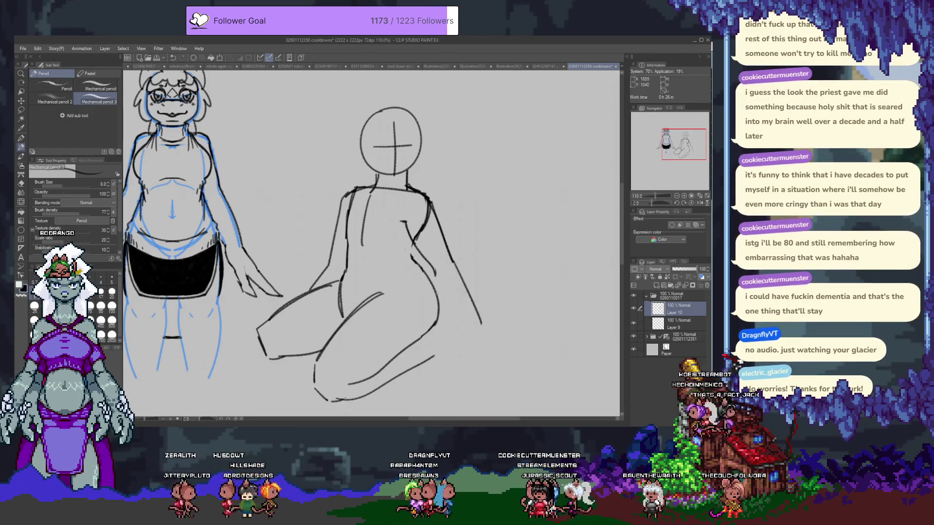
drag(458, 270, 486, 337)
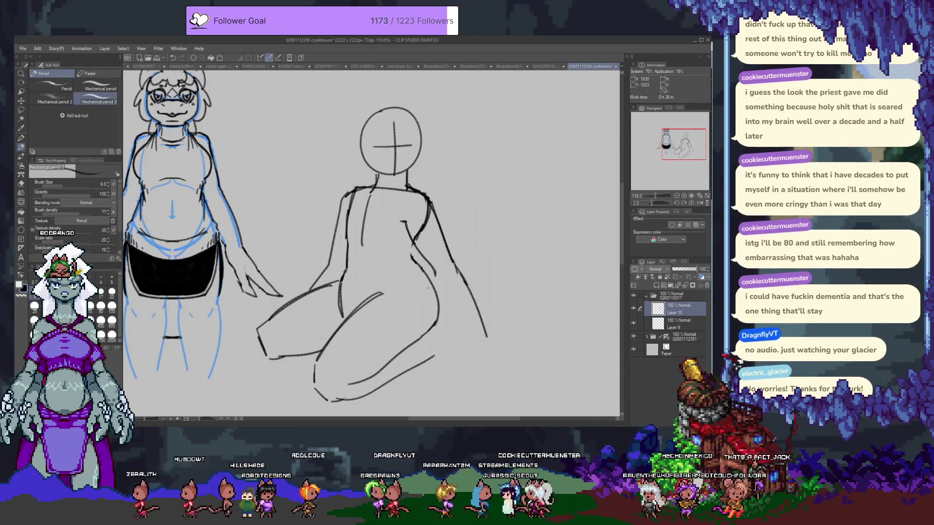
key(ctrl+z)
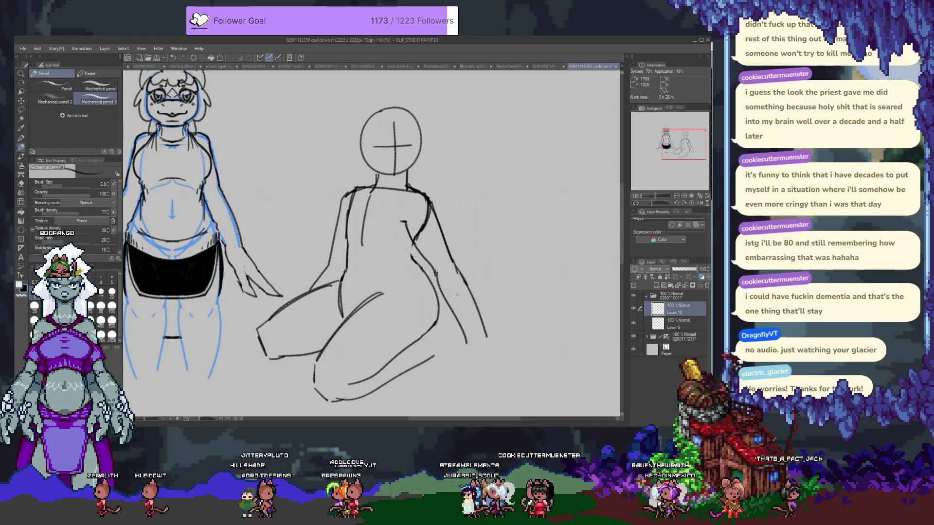
key(ctrl+z)
key(ctrl+z)
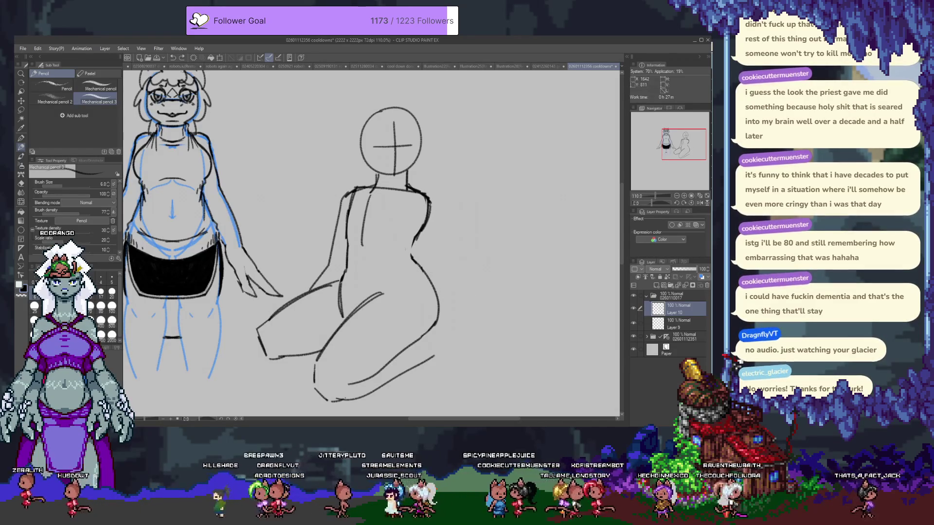
drag(430, 201, 440, 292)
mouse_move(411, 219)
mouse_down()
mouse_move(397, 230)
mouse_move(418, 273)
mouse_move(431, 370)
mouse_up()
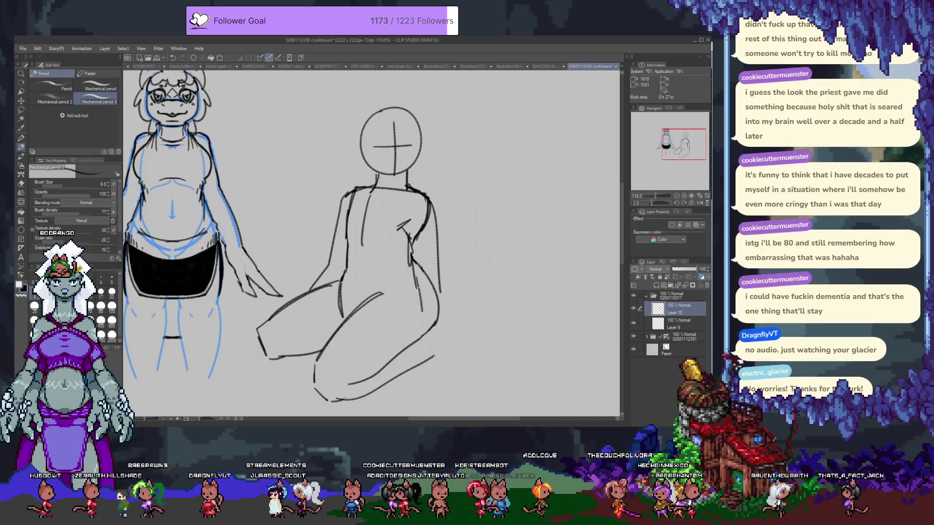
key(ctrl+z)
key(ctrl+z)
drag(432, 214, 455, 278)
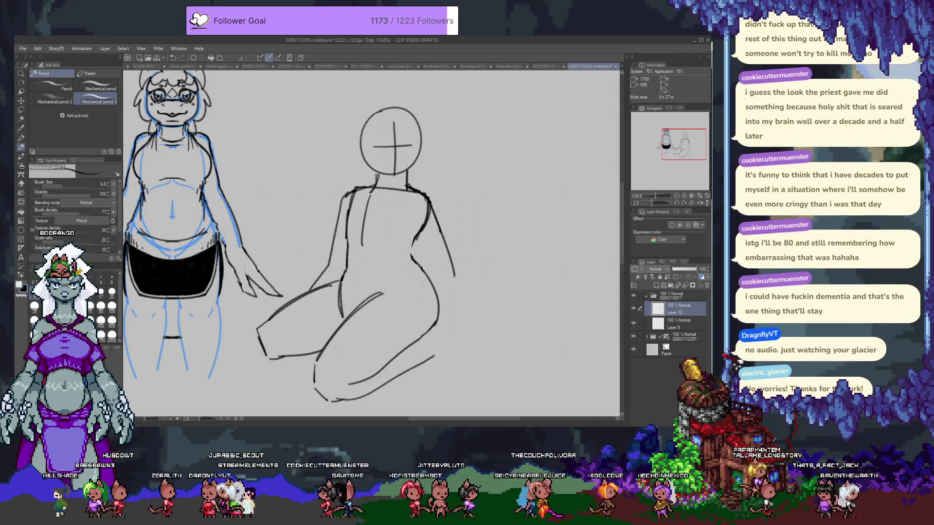
key(ctrl+z)
drag(430, 201, 421, 280)
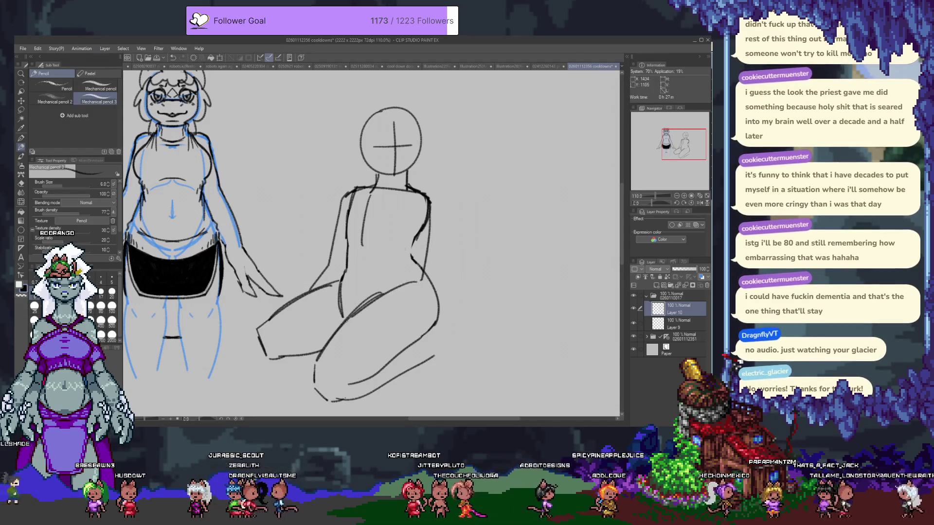
drag(345, 312, 403, 257)
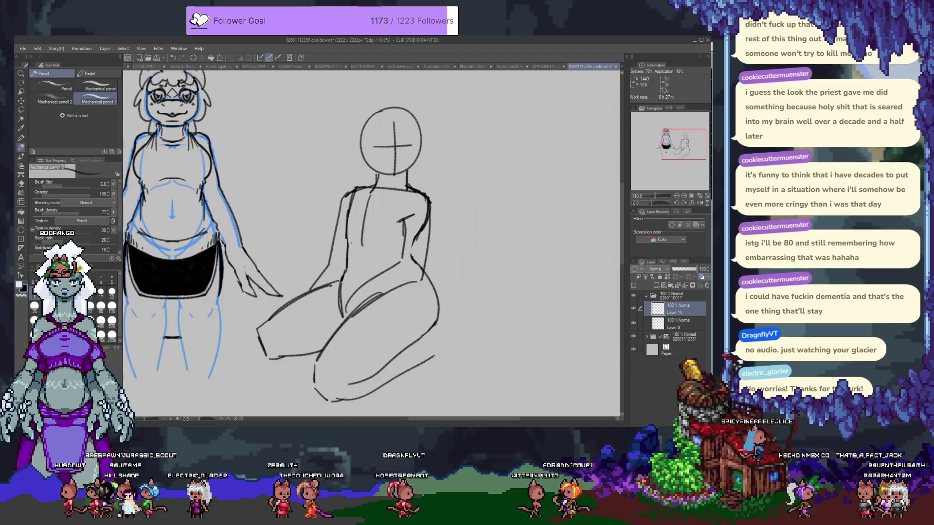
- Erase stray torso marks, add a curve across the torso and redraw a short leg line
key(e)
drag(361, 224, 367, 250)
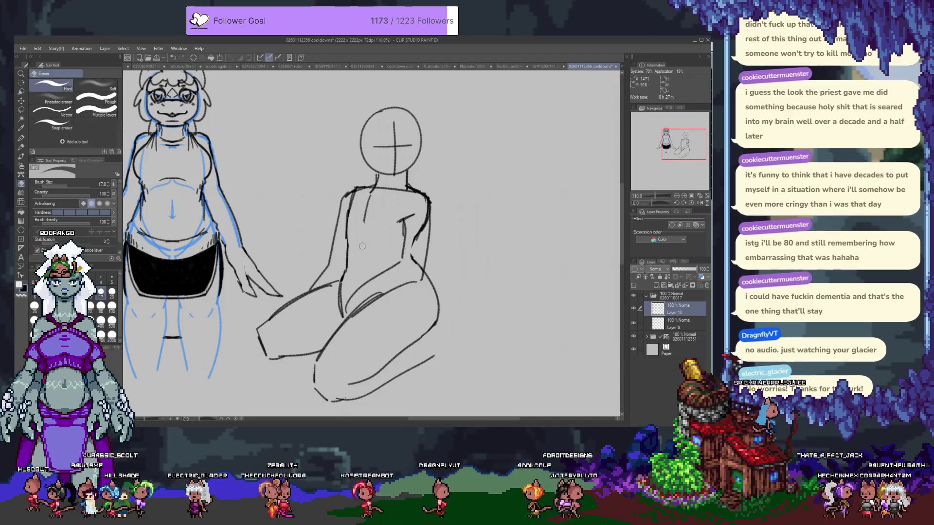
key(p)
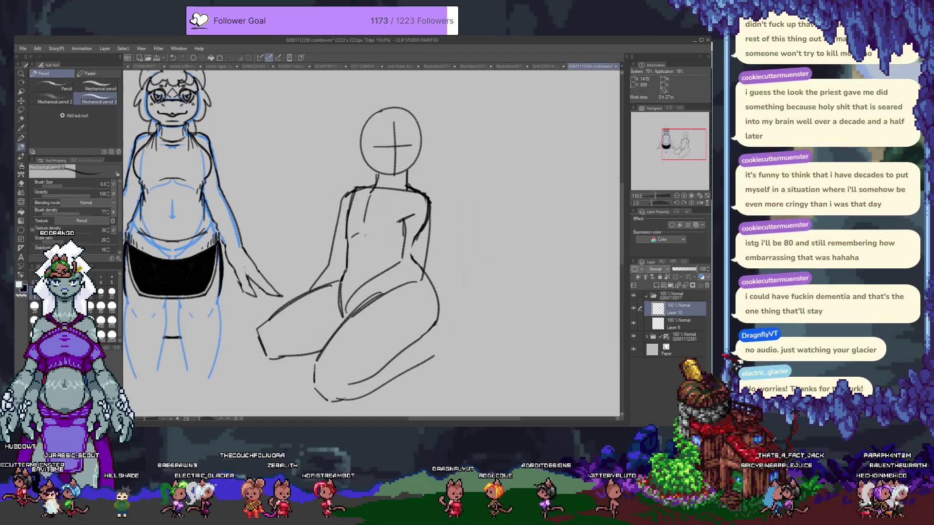
drag(366, 236, 399, 263)
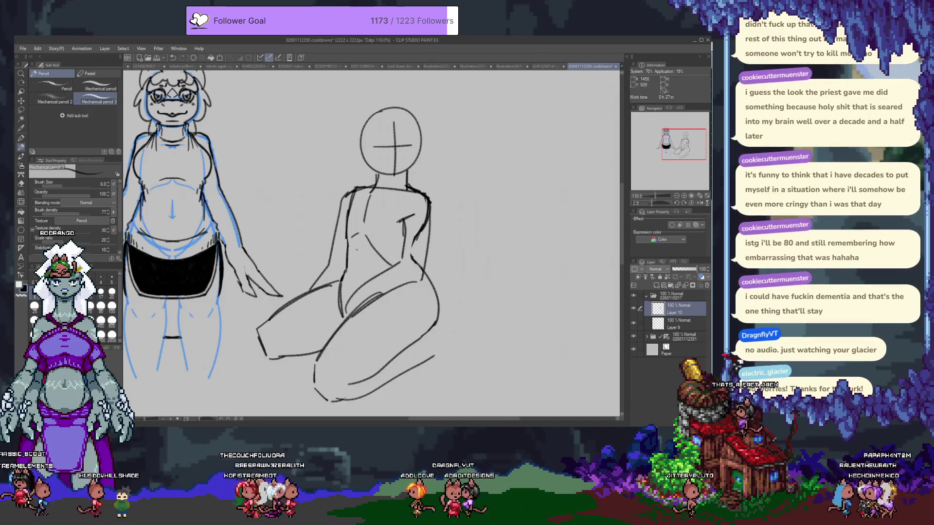
key(e)
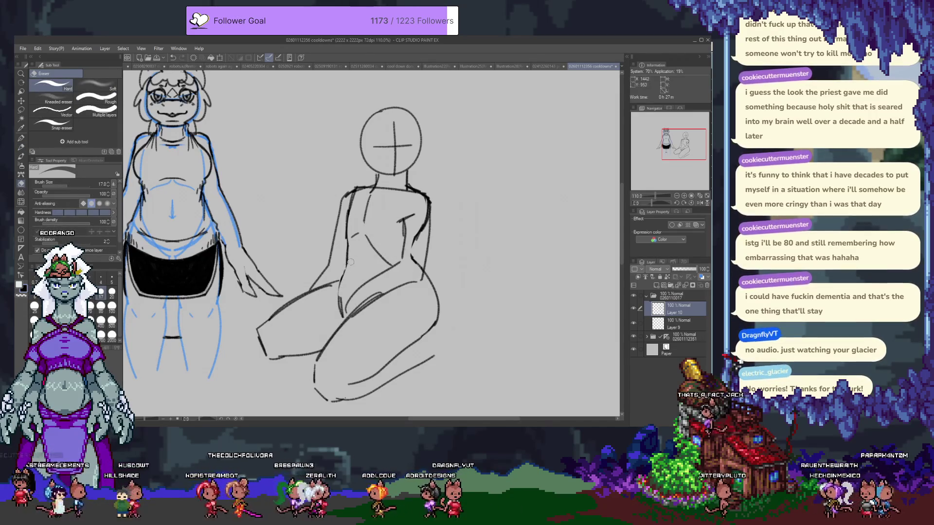
mouse_move(349, 262)
mouse_down()
mouse_move(341, 310)
mouse_move(351, 258)
mouse_up()
key(ctrl+z)
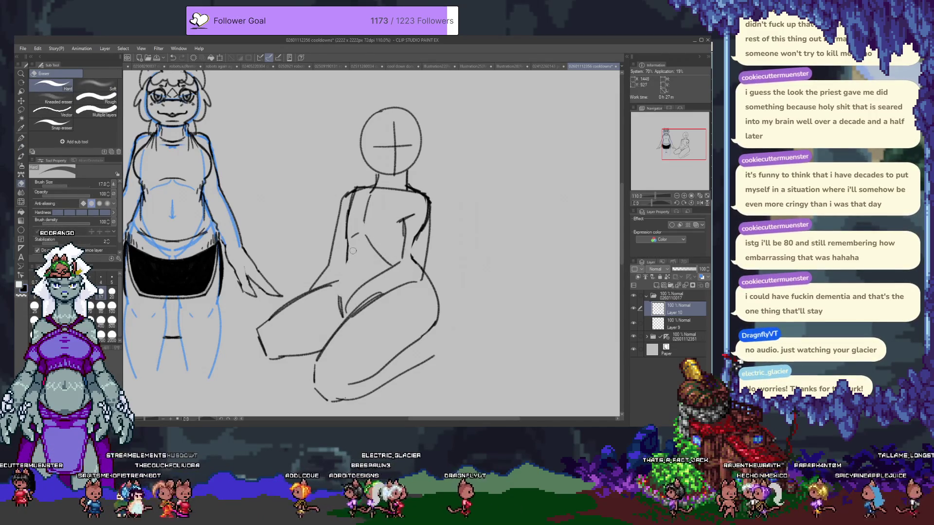
key(p)
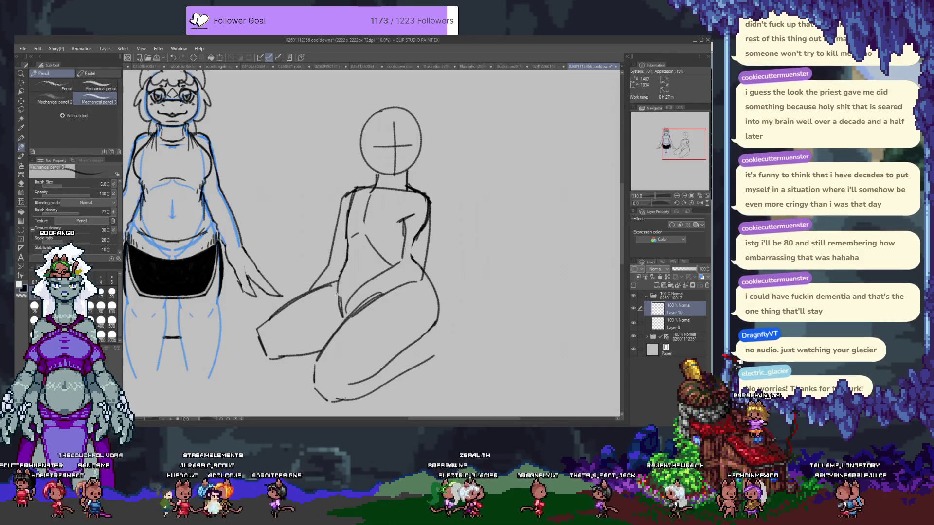
drag(337, 285, 340, 309)
- Redraw the shoulder line more cleanly and darken the lower knee edge
key(e)
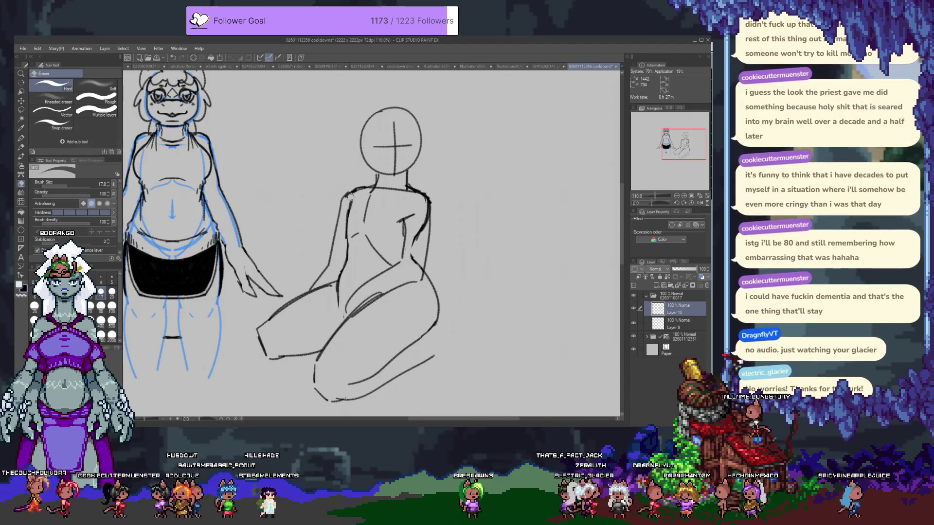
drag(353, 193, 352, 192)
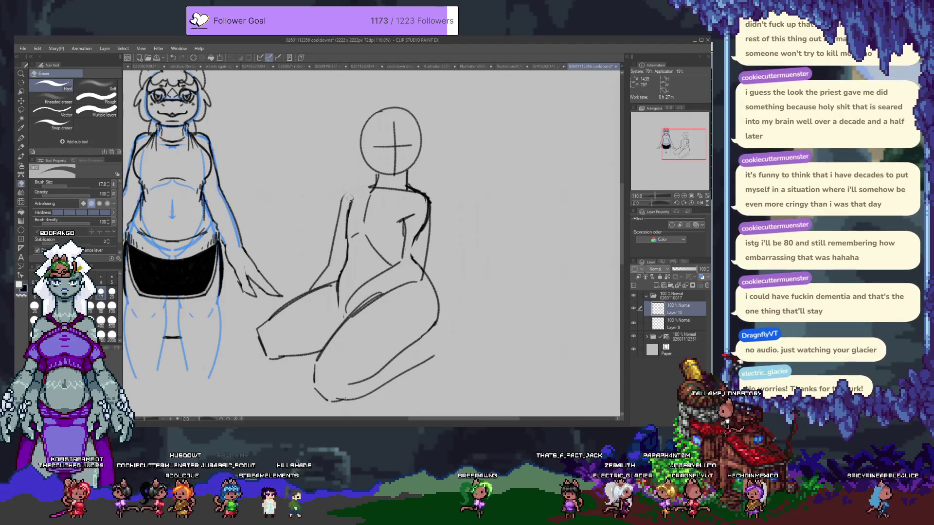
key(p)
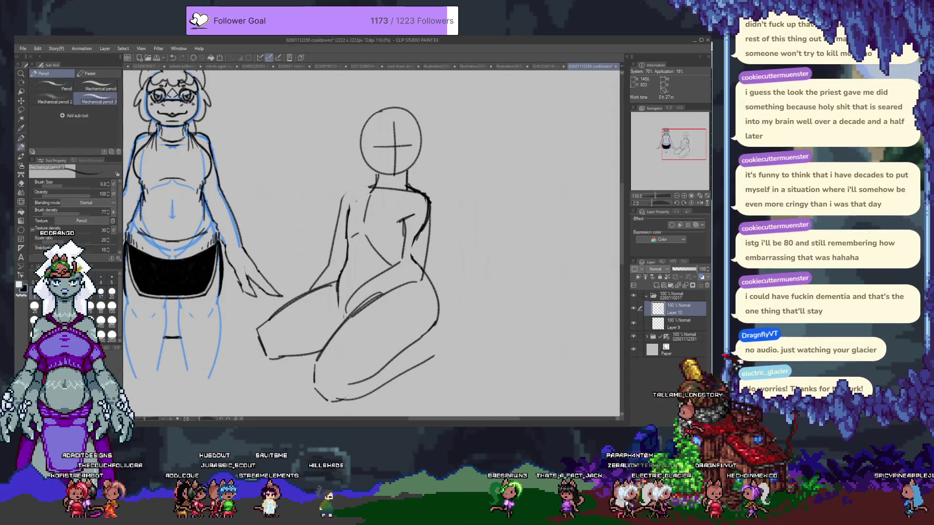
drag(344, 196, 376, 186)
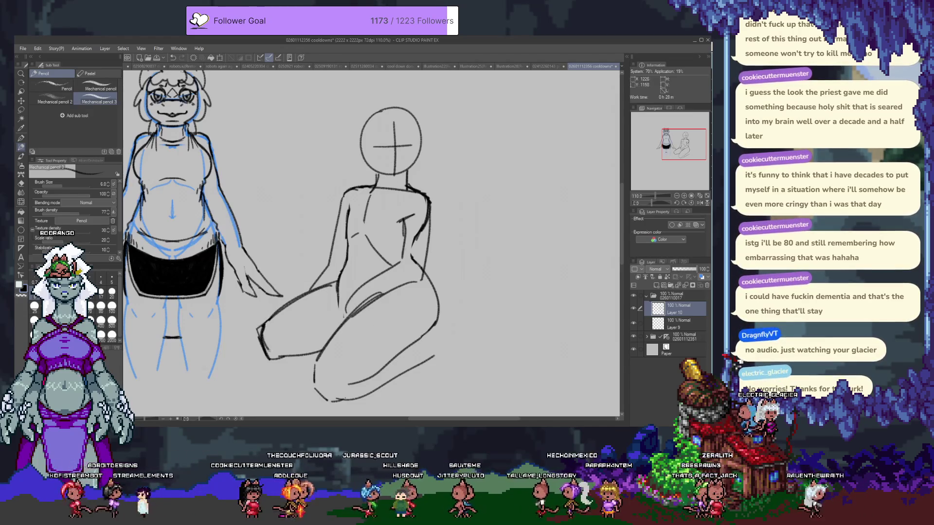
key(ctrl+z)
drag(262, 346, 267, 356)
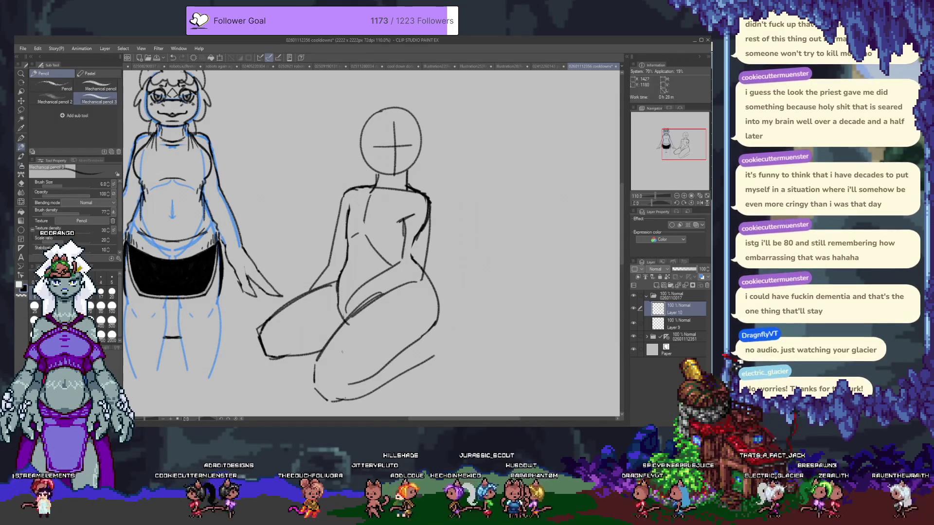
scroll(441, 250, up, 3)
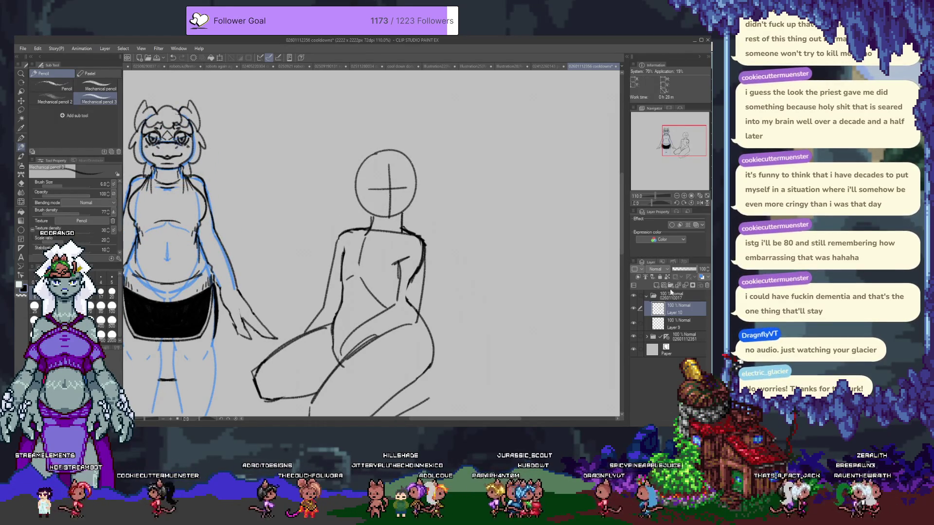
click(702, 278)
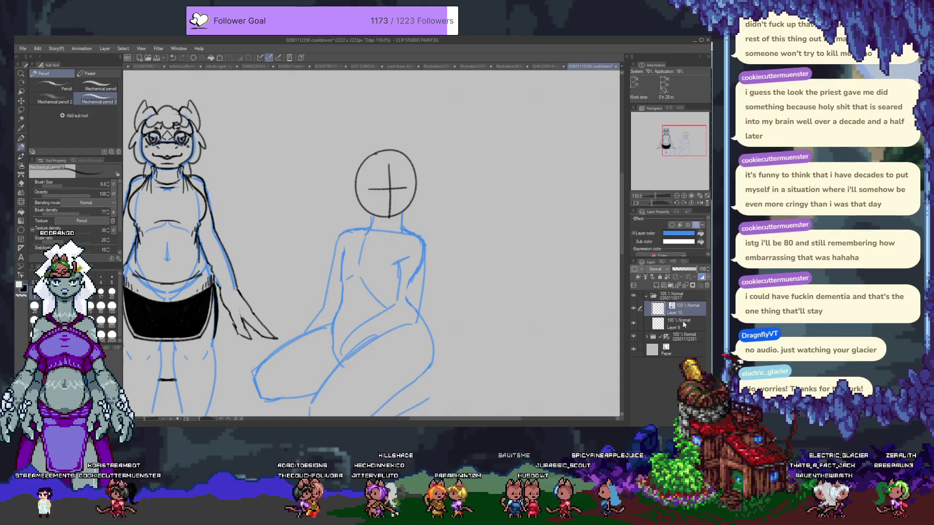
click(685, 325)
click(702, 279)
click(673, 307)
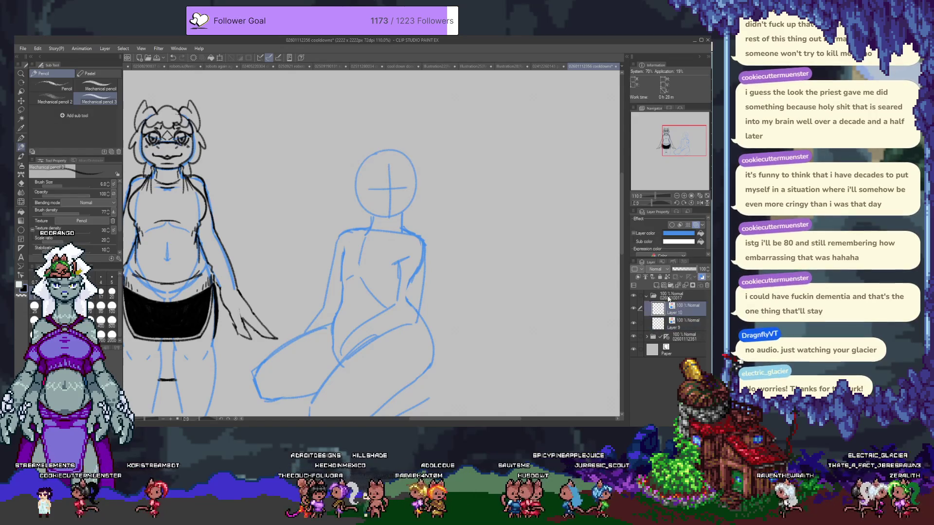
scroll(439, 265, down, 2)
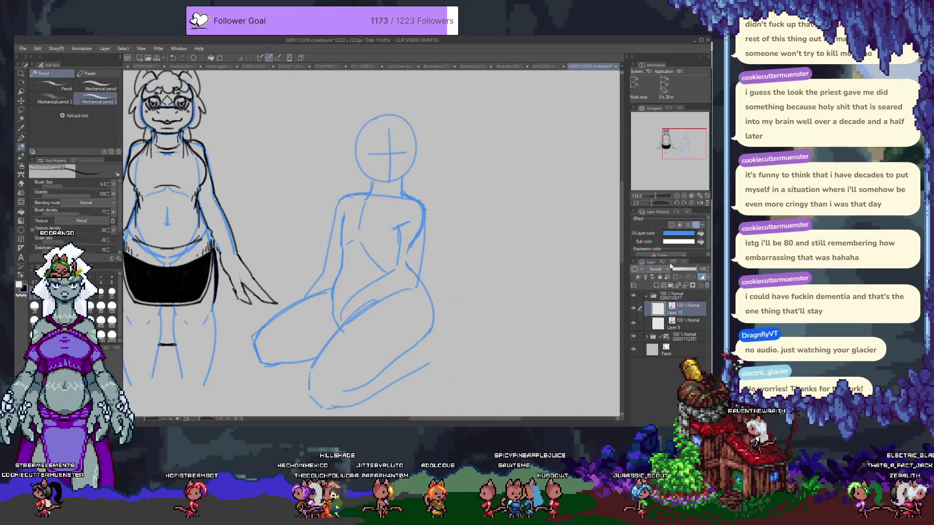
click(657, 286)
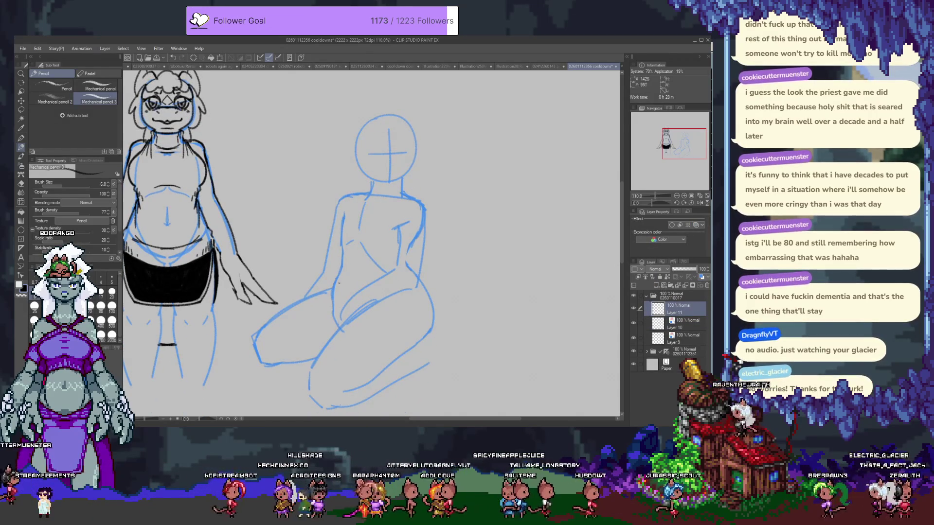
scroll(328, 273, up, 2)
scroll(397, 220, up, 1)
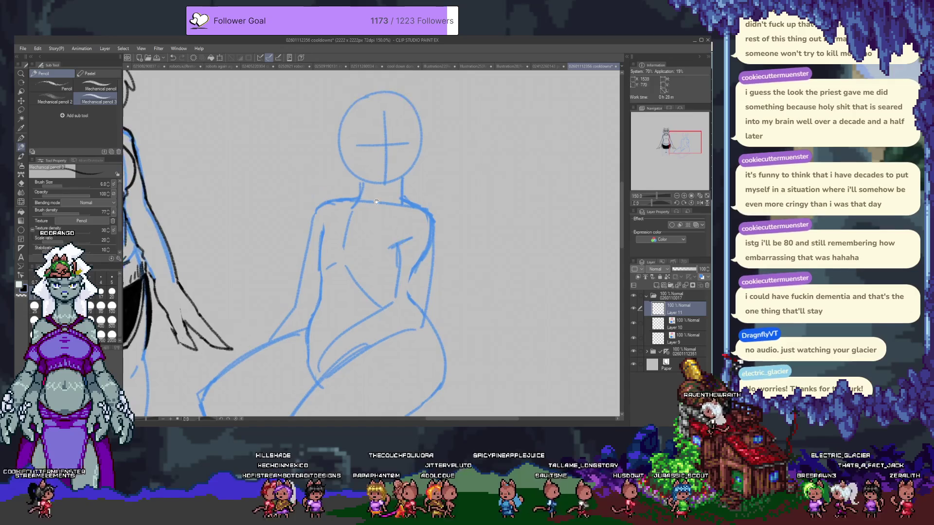
scroll(375, 254, up, 2)
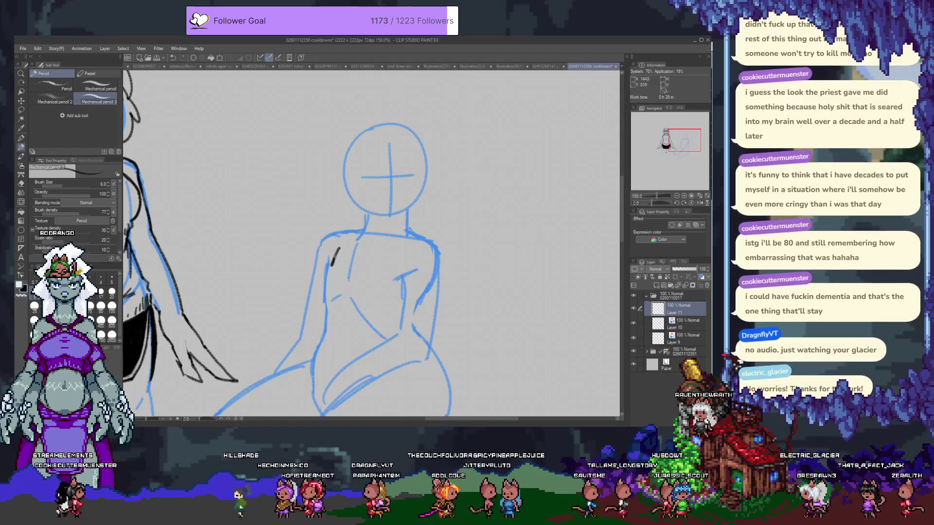
drag(332, 260, 328, 262)
key(ctrl+z)
key(ctrl+z)
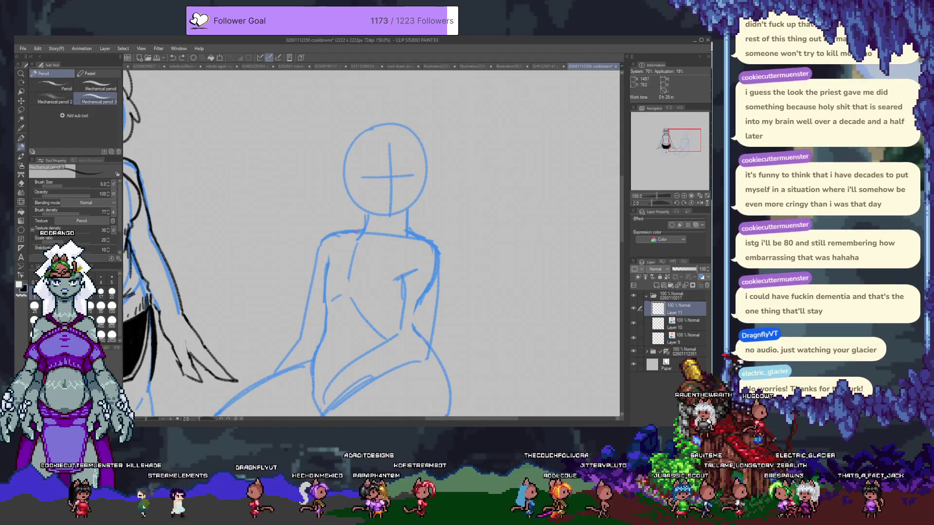
drag(359, 131, 334, 177)
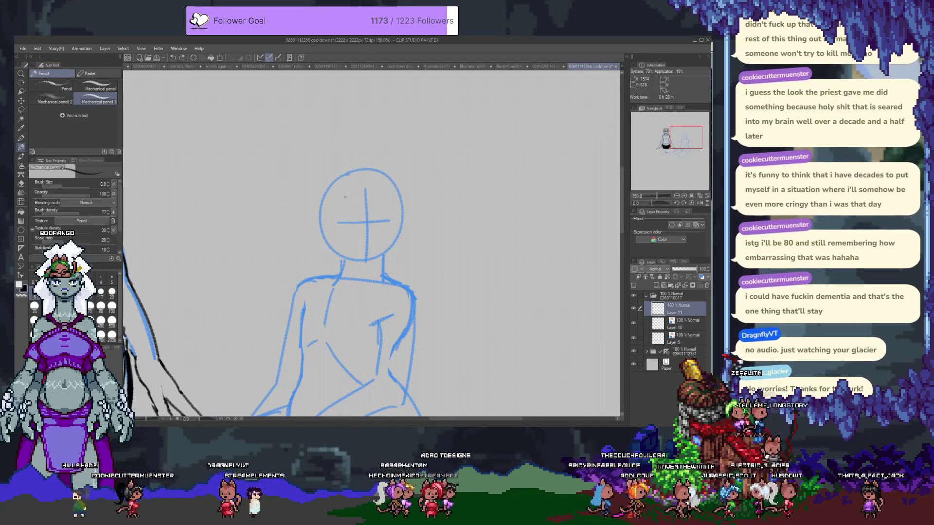
drag(337, 192, 403, 236)
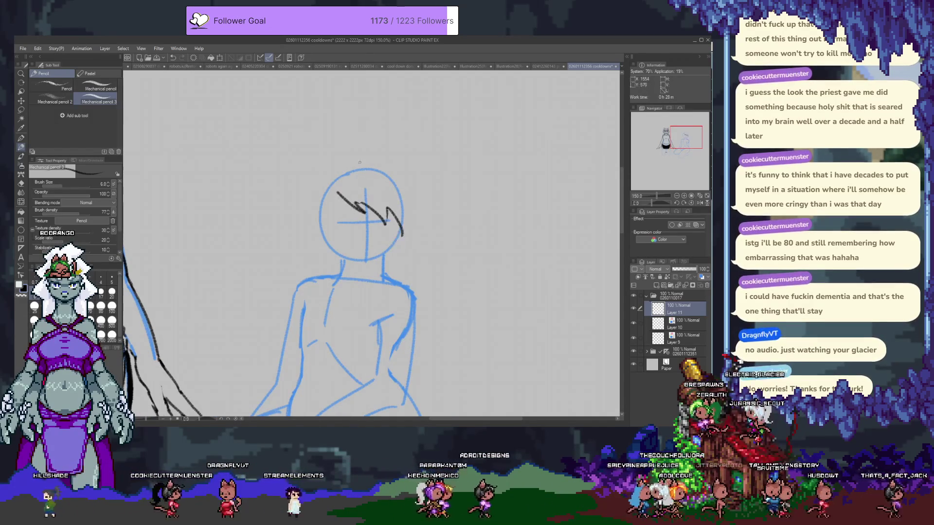
mouse_move(334, 175)
mouse_down()
mouse_move(378, 161)
mouse_move(409, 179)
mouse_move(419, 217)
mouse_up()
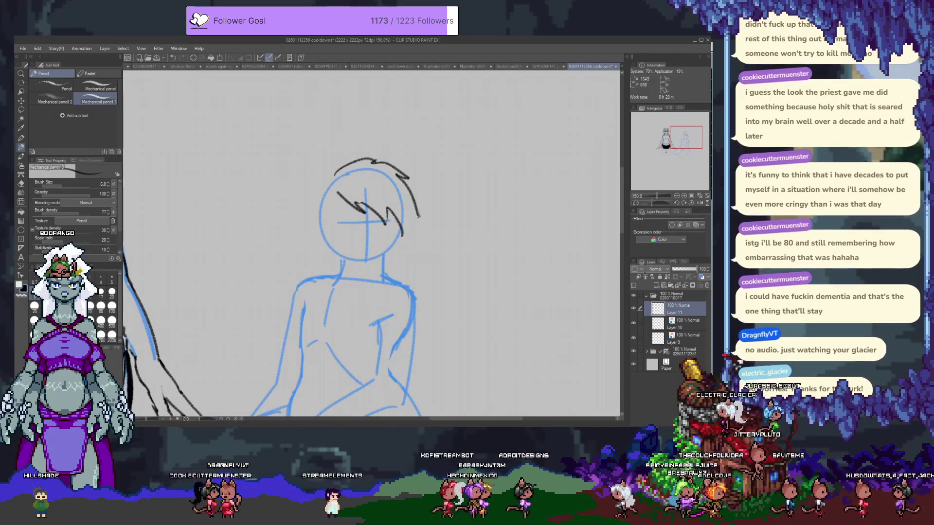
mouse_move(340, 190)
mouse_down()
mouse_move(337, 239)
mouse_move(329, 238)
mouse_up()
drag(324, 187, 327, 243)
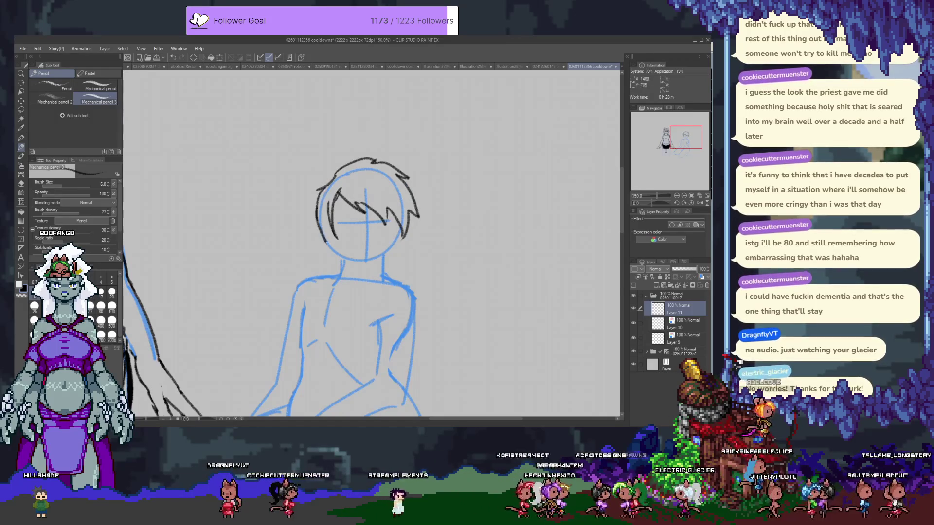
mouse_move(332, 171)
mouse_down()
mouse_move(318, 190)
mouse_move(319, 282)
mouse_up()
key(ctrl+z)
drag(314, 196, 313, 283)
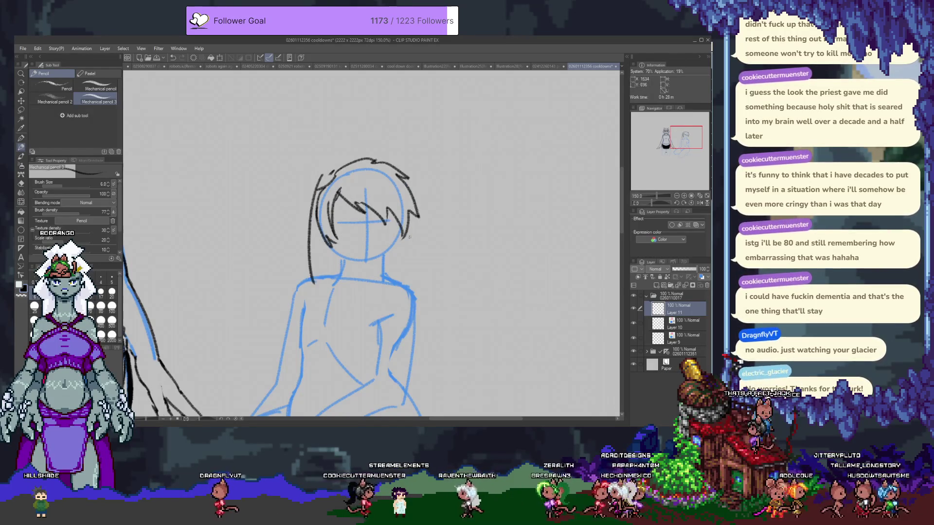
drag(414, 224, 419, 301)
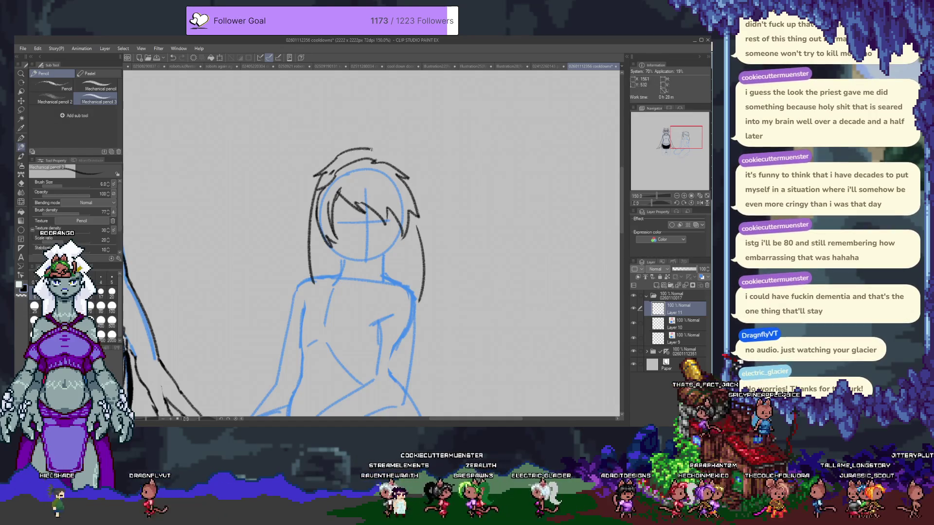
mouse_move(330, 172)
mouse_down()
mouse_move(384, 144)
mouse_move(411, 170)
mouse_move(423, 256)
mouse_up()
mouse_move(378, 275)
mouse_down()
mouse_move(402, 284)
mouse_move(438, 214)
mouse_move(420, 283)
mouse_up()
key(Delete)
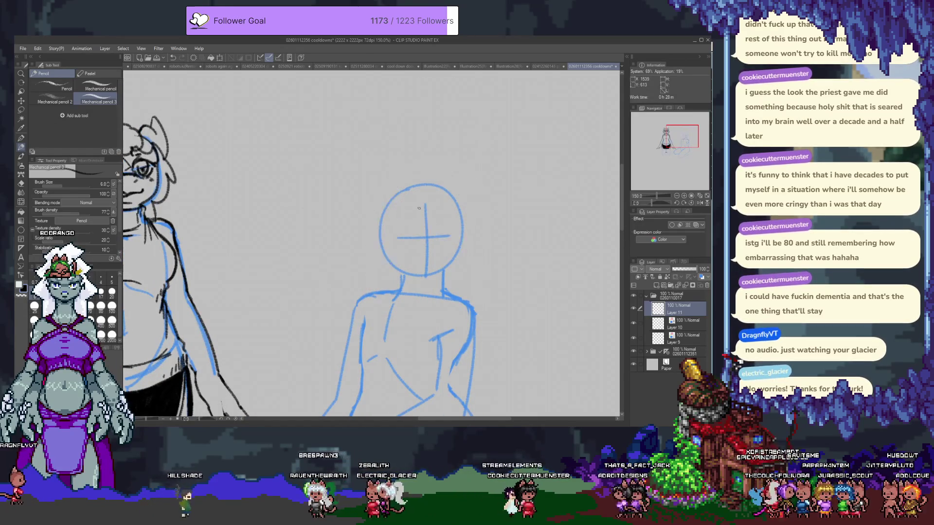
mouse_move(418, 208)
mouse_down()
mouse_move(362, 191)
mouse_move(400, 181)
mouse_move(388, 187)
mouse_move(396, 202)
mouse_up()
key(ctrl+z)
key(ctrl+z)
key(ctrl+z)
key(ctrl+z)
key(ctrl+z)
drag(355, 176, 406, 193)
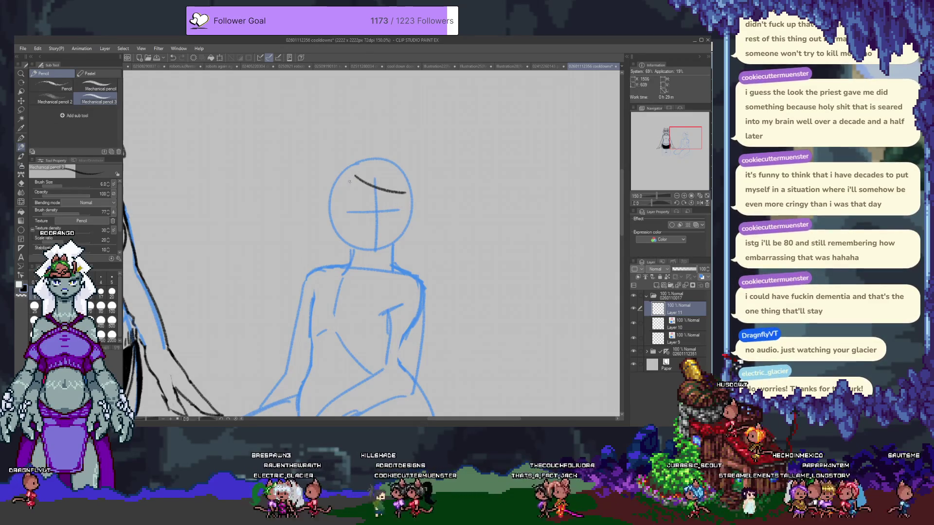
mouse_move(343, 175)
mouse_down()
mouse_move(322, 245)
mouse_move(350, 271)
mouse_up()
key(ctrl+z)
mouse_move(355, 175)
mouse_down()
mouse_move(358, 267)
mouse_move(330, 243)
mouse_up()
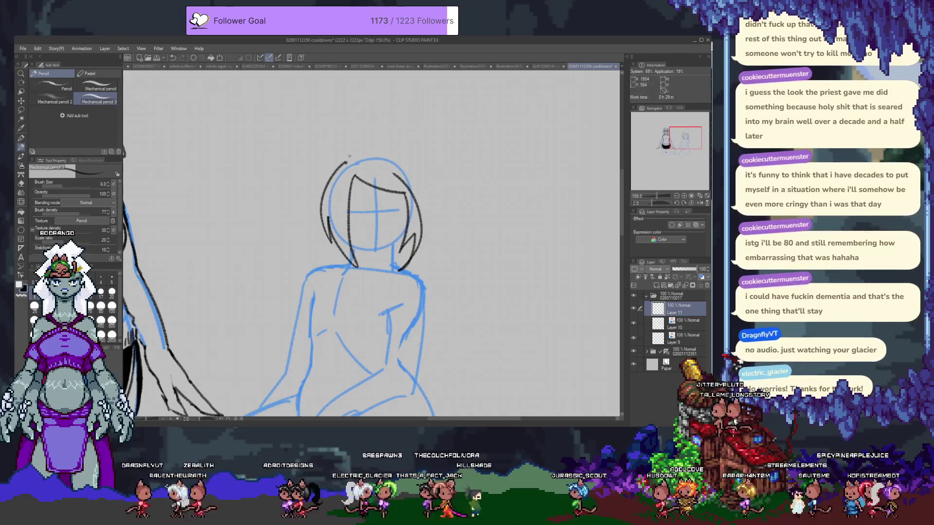
key(ctrl+z)
key(ctrl+z)
key(ctrl+z)
drag(349, 156, 332, 141)
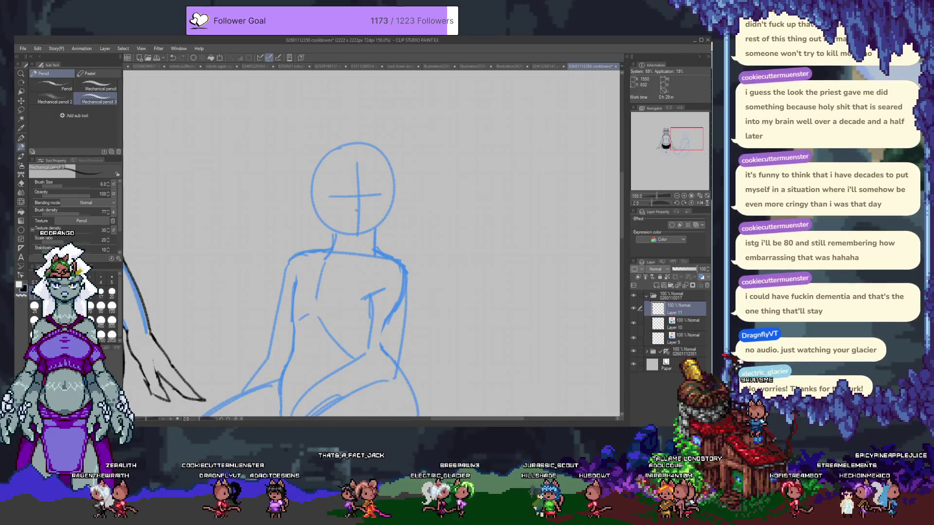
mouse_move(339, 231)
mouse_down()
mouse_move(355, 235)
mouse_move(389, 200)
mouse_up()
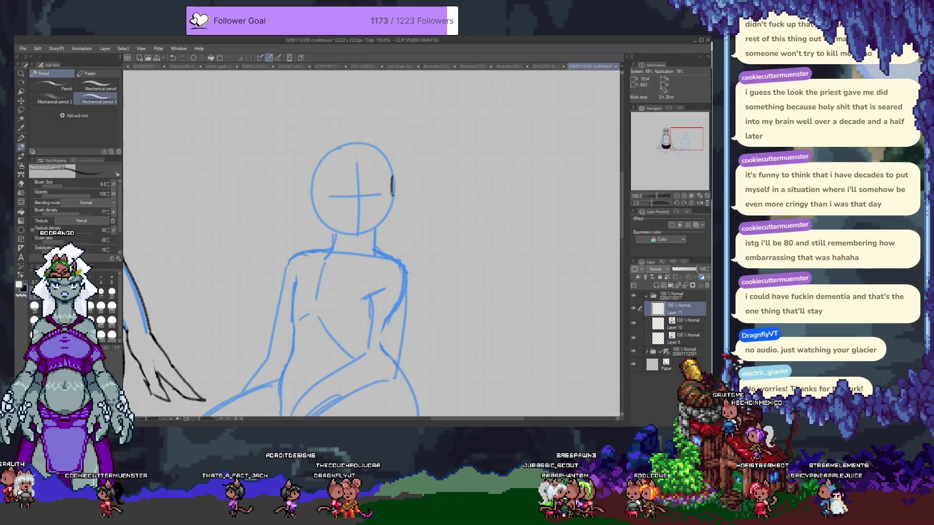
- Trace the head's right side and left jaw down toward the chin
drag(390, 183, 370, 235)
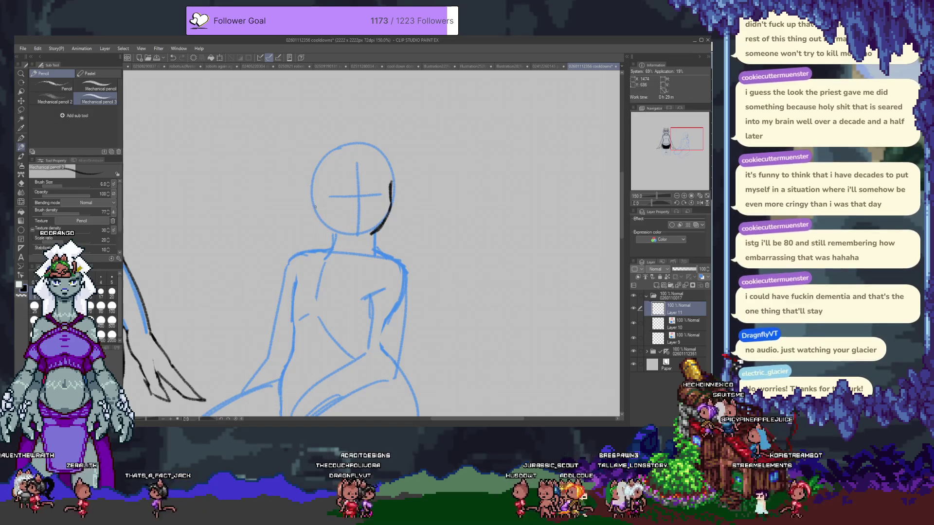
drag(315, 205, 372, 235)
key(ctrl+z)
drag(314, 198, 349, 234)
key(ctrl+z)
drag(311, 200, 343, 238)
key(ctrl+z)
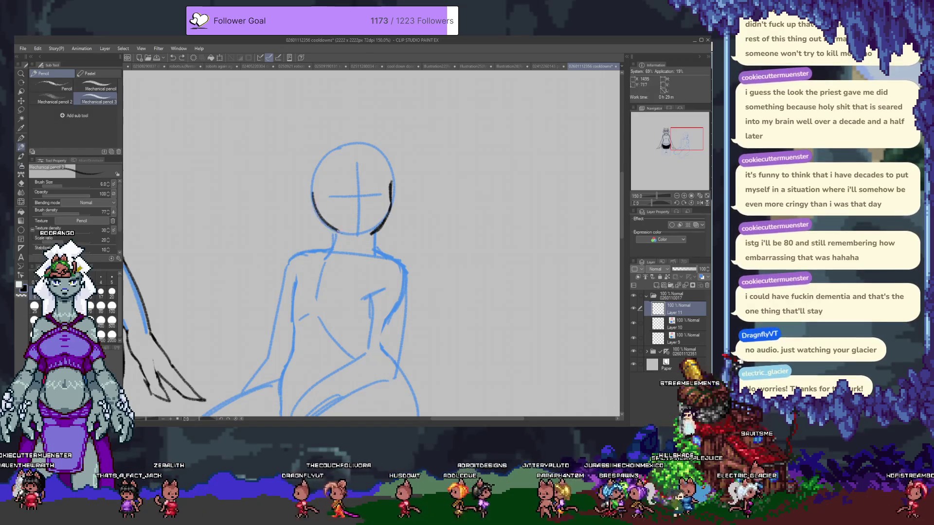
drag(312, 192, 358, 235)
key(ctrl+z)
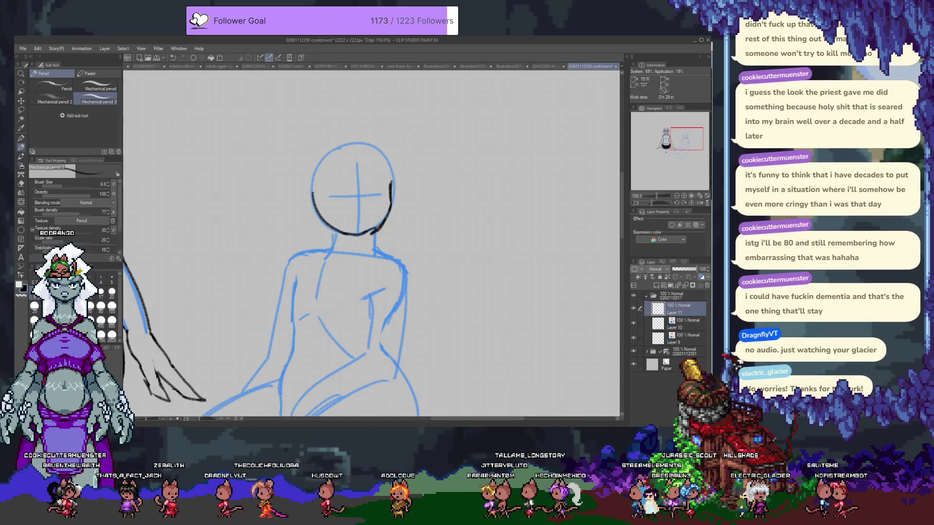
- Try out brow and eye curves for both eyes on the face
key(e)
key(p)
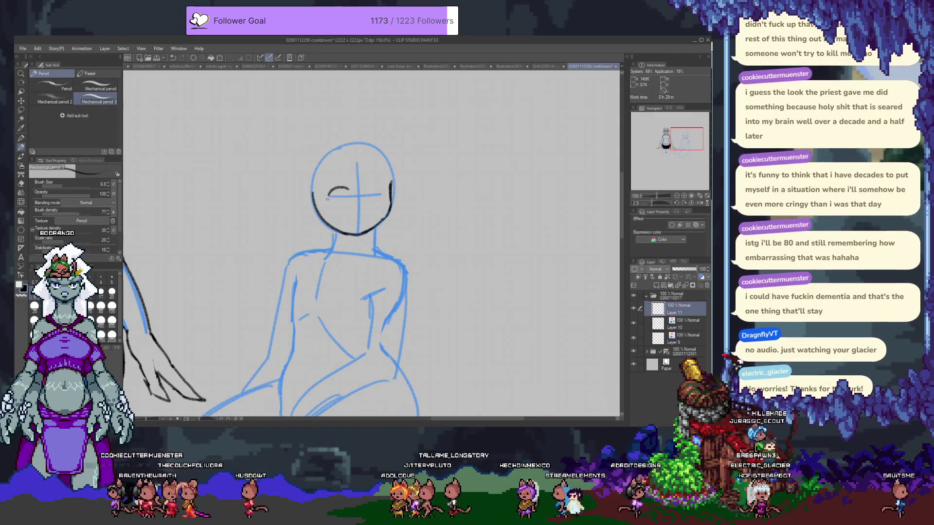
key(ctrl+z)
drag(326, 195, 349, 195)
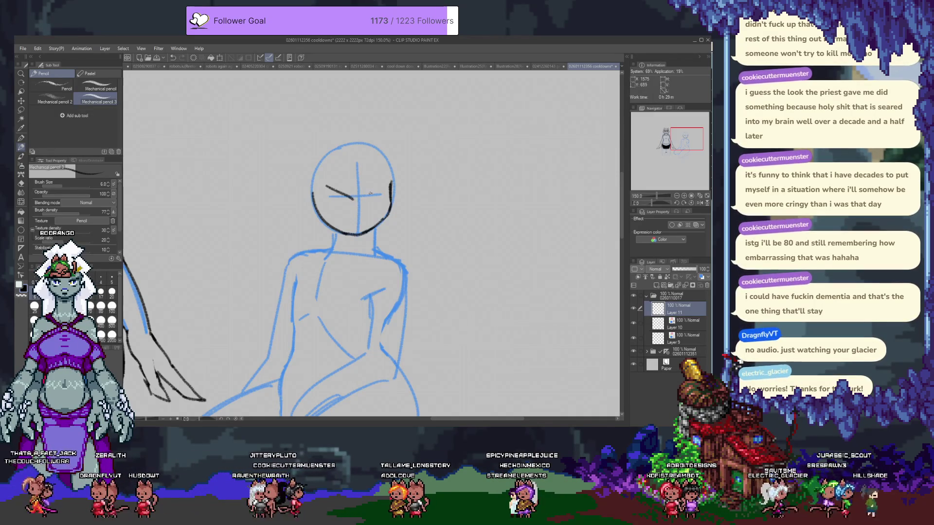
drag(383, 187, 372, 197)
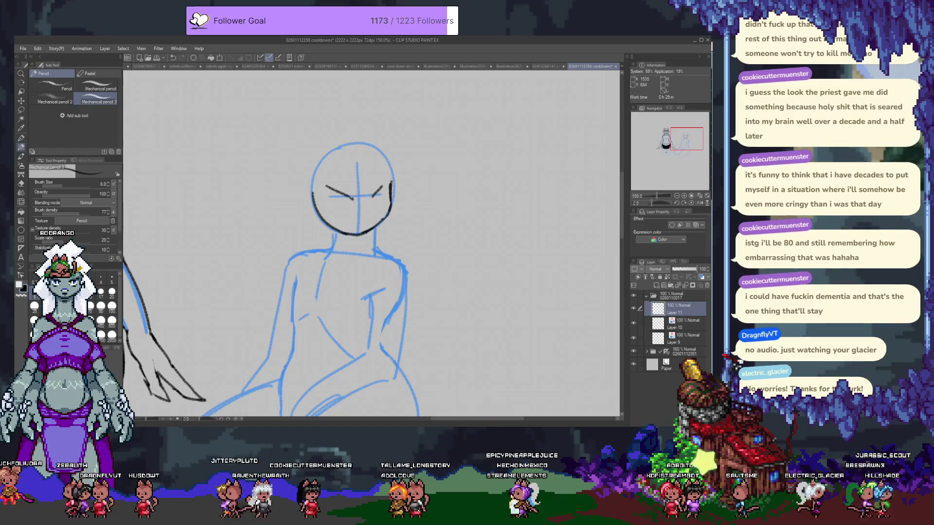
key(ctrl+z)
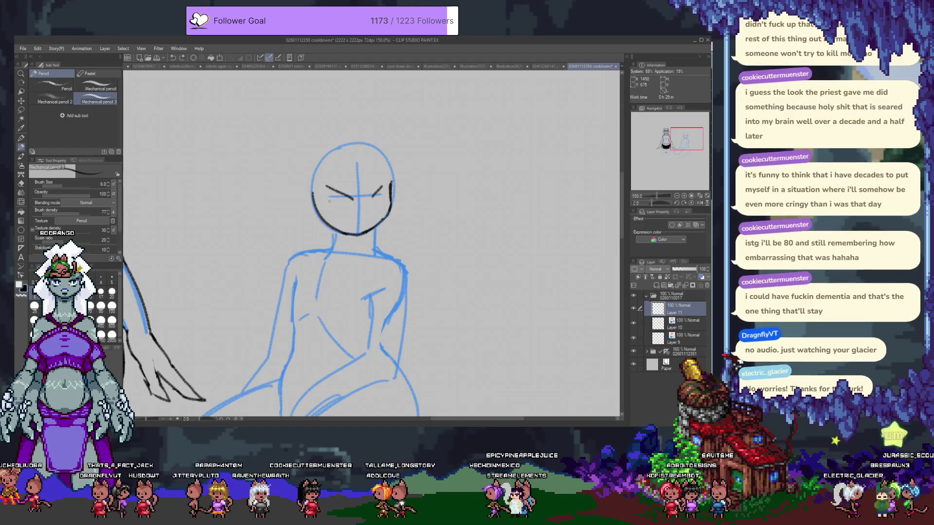
drag(325, 187, 348, 203)
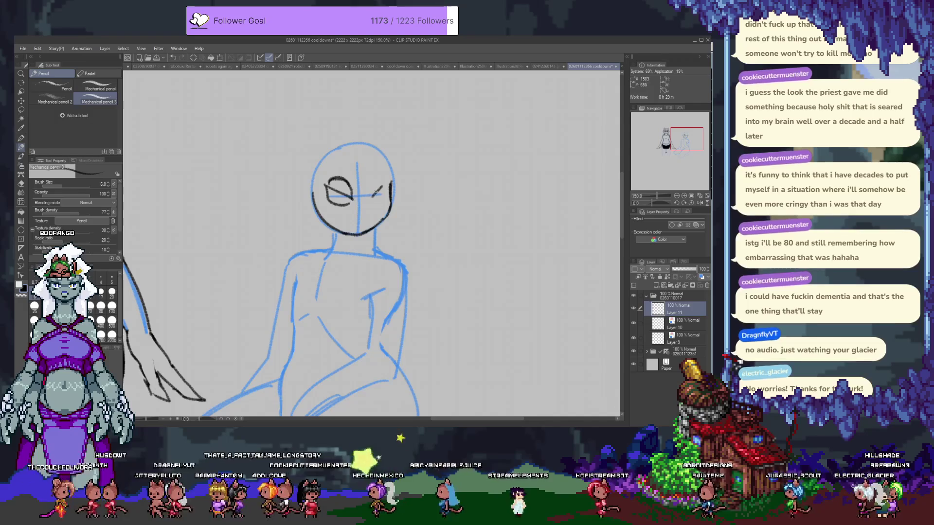
drag(373, 196, 379, 181)
key(ctrl+z)
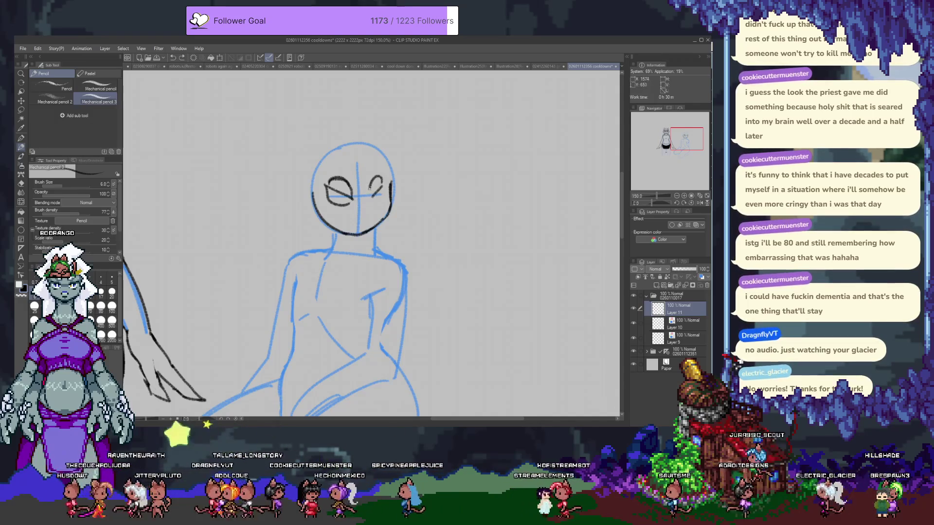
drag(373, 195, 381, 182)
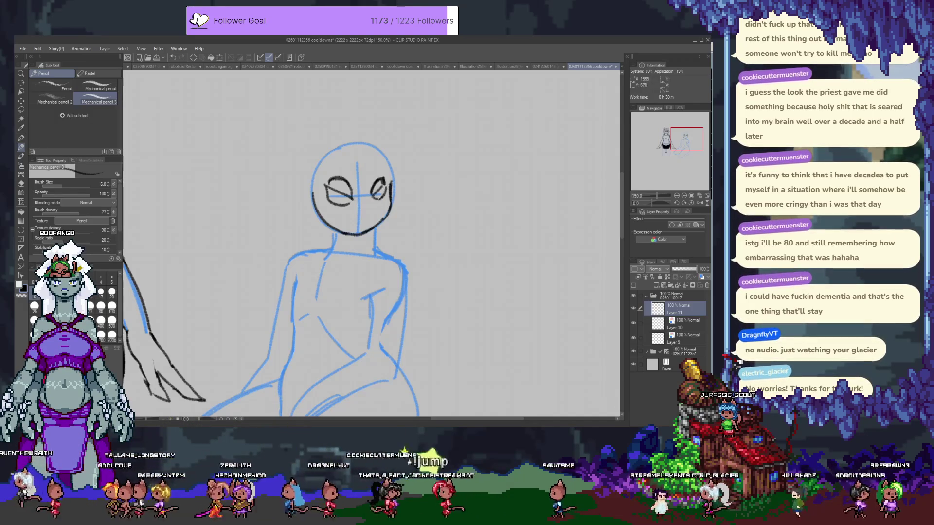
- Remove the eye ovals and erase the brow strokes from the face
key(e)
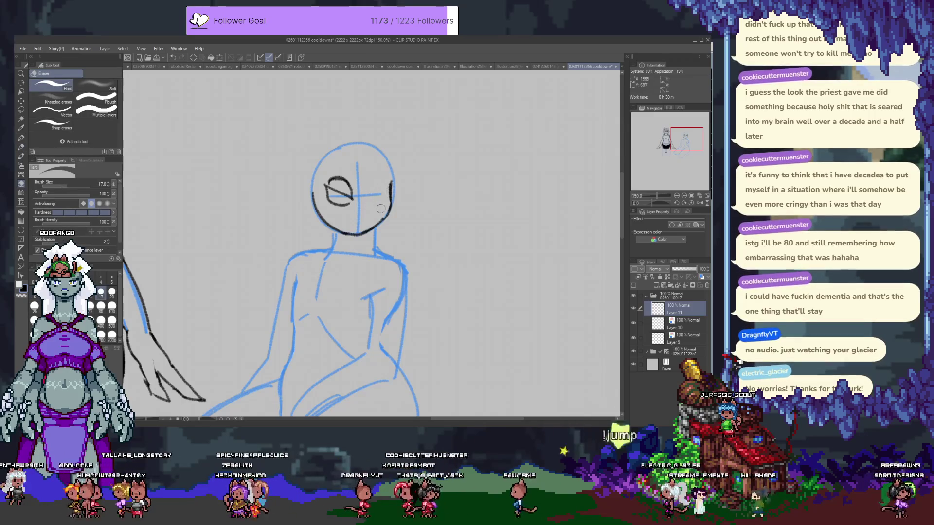
key(ctrl+z)
key(ctrl+y)
key(ctrl+z)
drag(325, 186, 383, 191)
- Draw several mouth strokes on the face, undo them all, and switch to the Eraser
key(p)
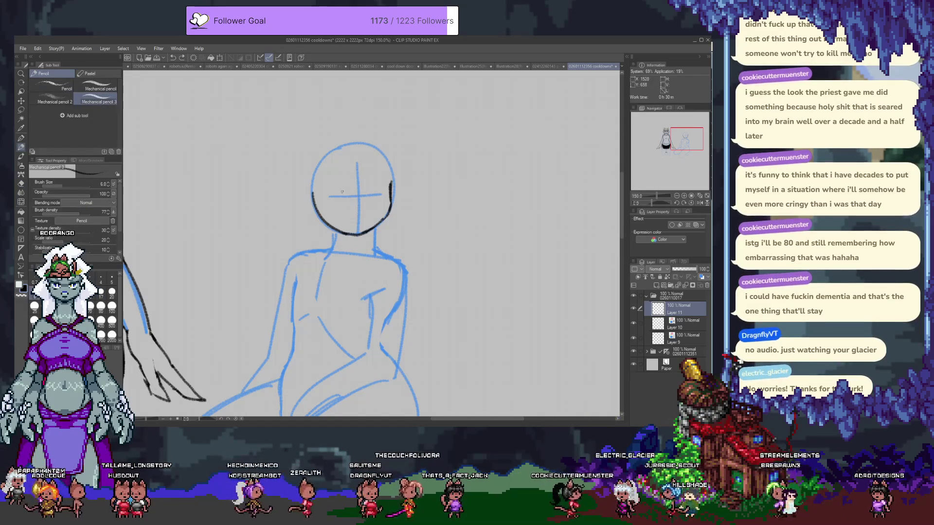
drag(334, 190, 360, 201)
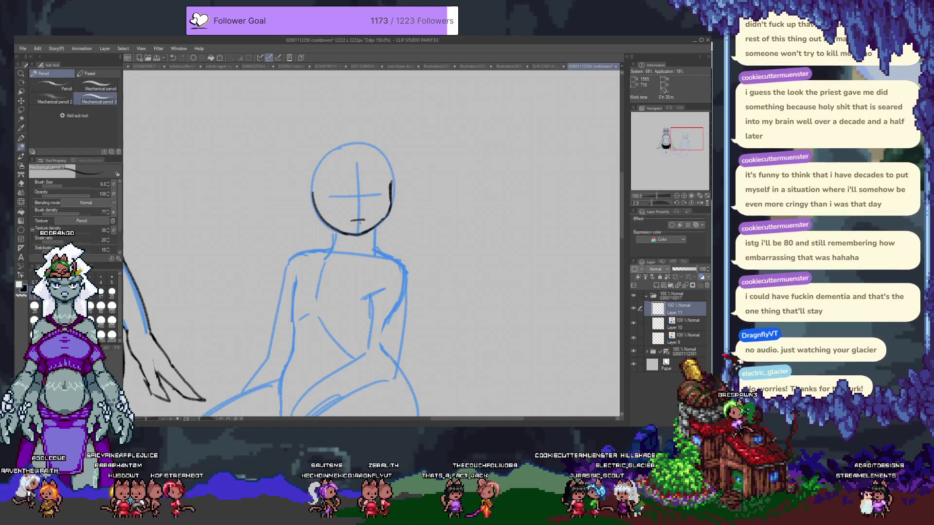
key(ctrl+z)
drag(353, 218, 362, 216)
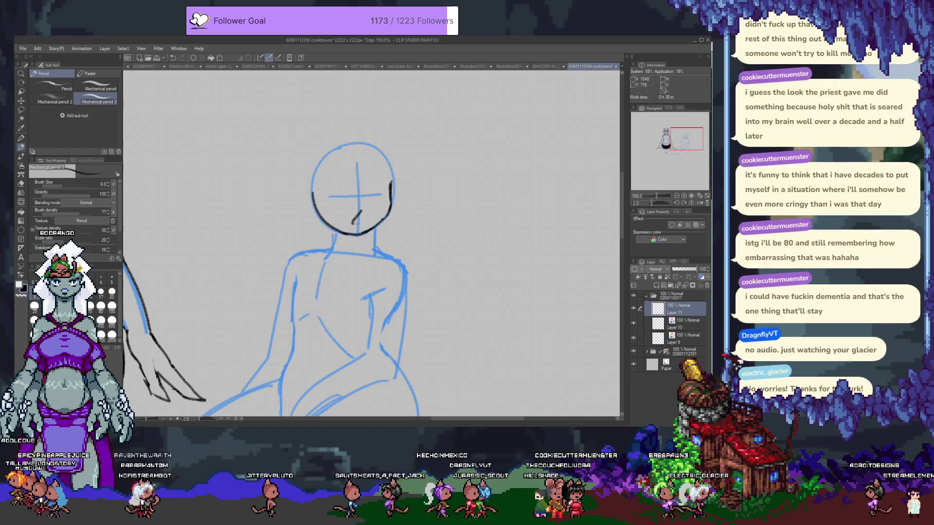
drag(364, 218, 342, 218)
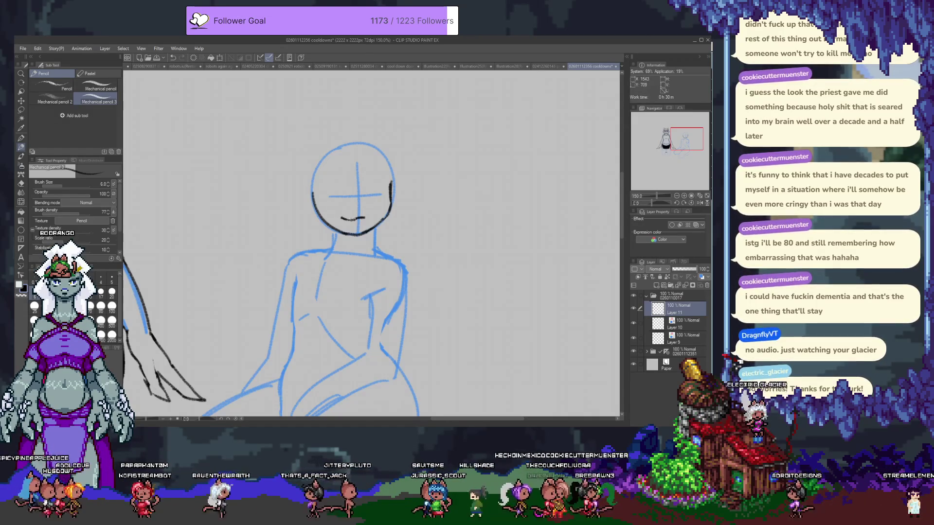
drag(345, 218, 372, 214)
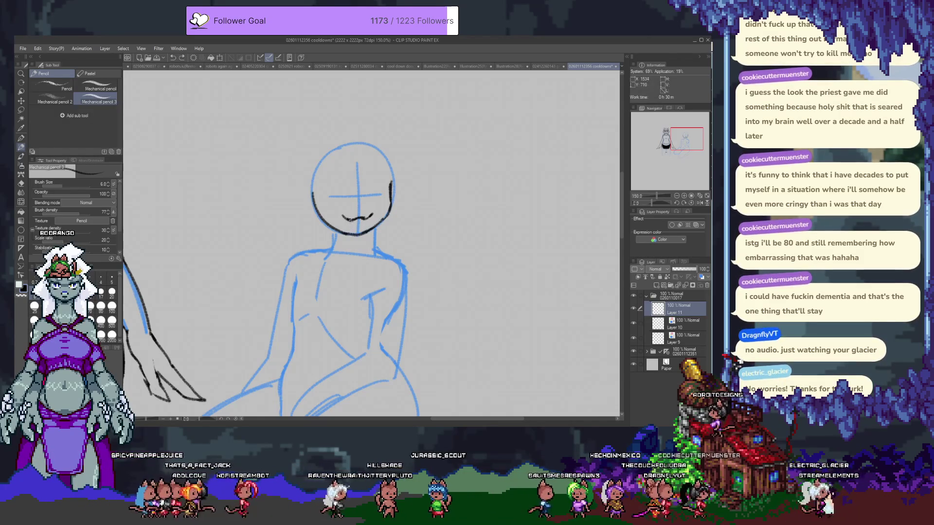
key(ctrl+z)
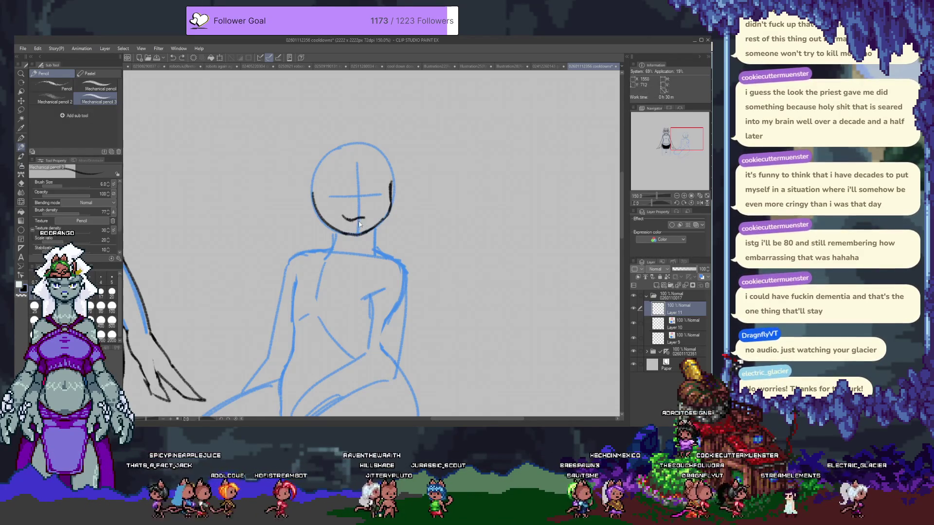
key(ctrl+z)
drag(356, 220, 346, 218)
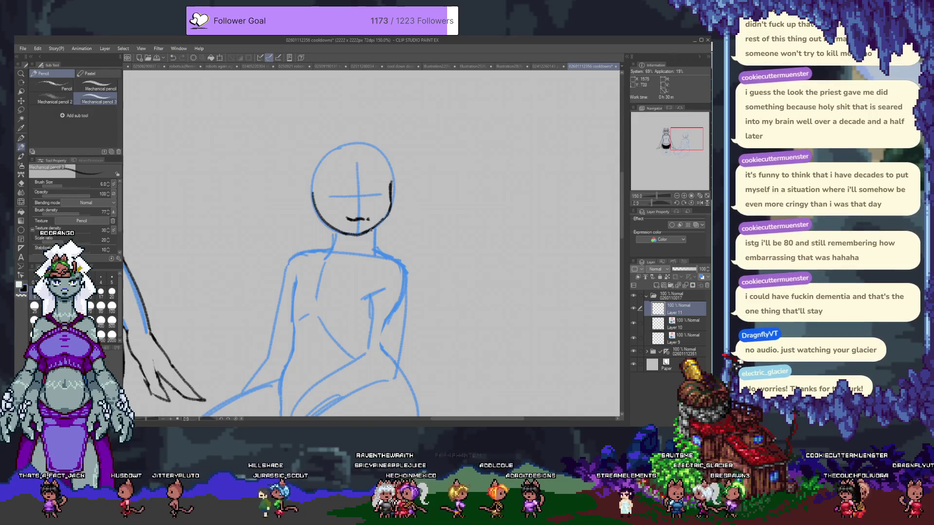
key(ctrl+z)
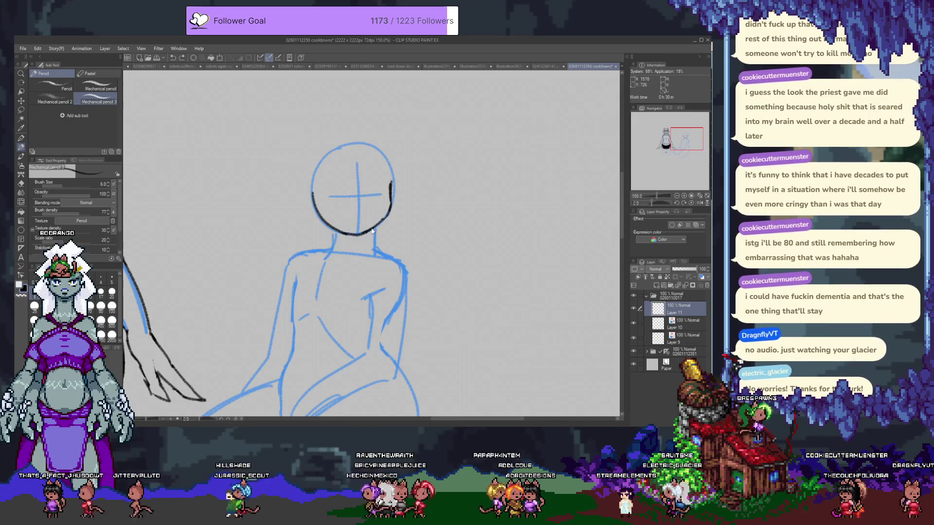
key(e)
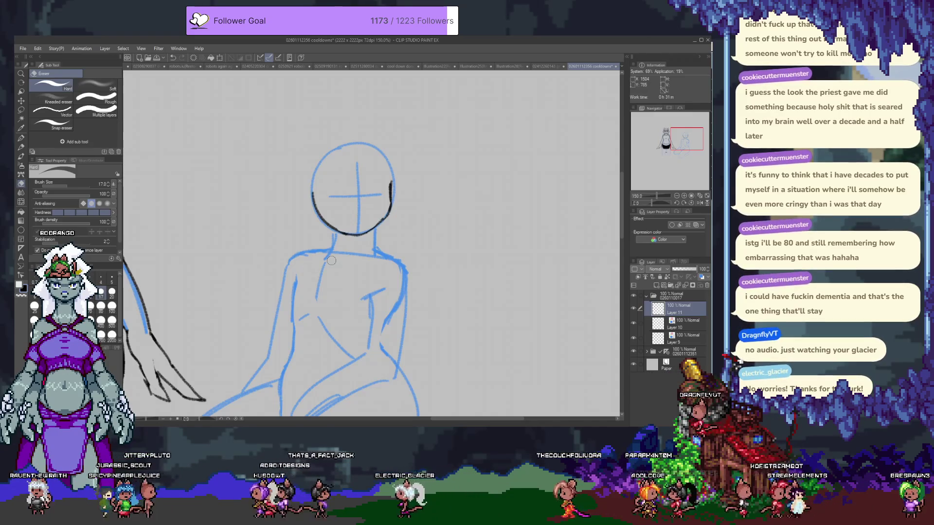
- Remove a test scribble and the black head outline strokes from the head
key(p)
drag(340, 191, 381, 172)
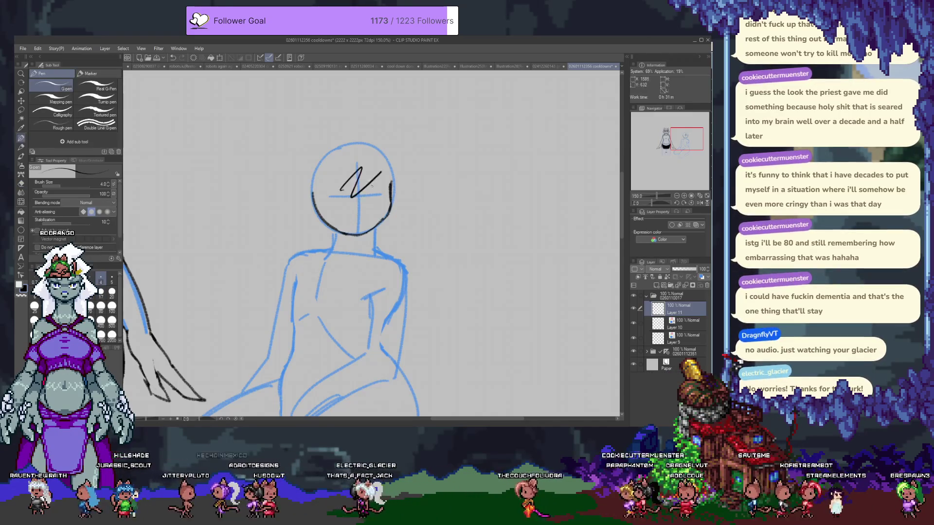
key(ctrl+z)
key(p)
mouse_move(363, 229)
mouse_down()
mouse_move(346, 228)
mouse_move(350, 243)
mouse_up()
key(ctrl+z)
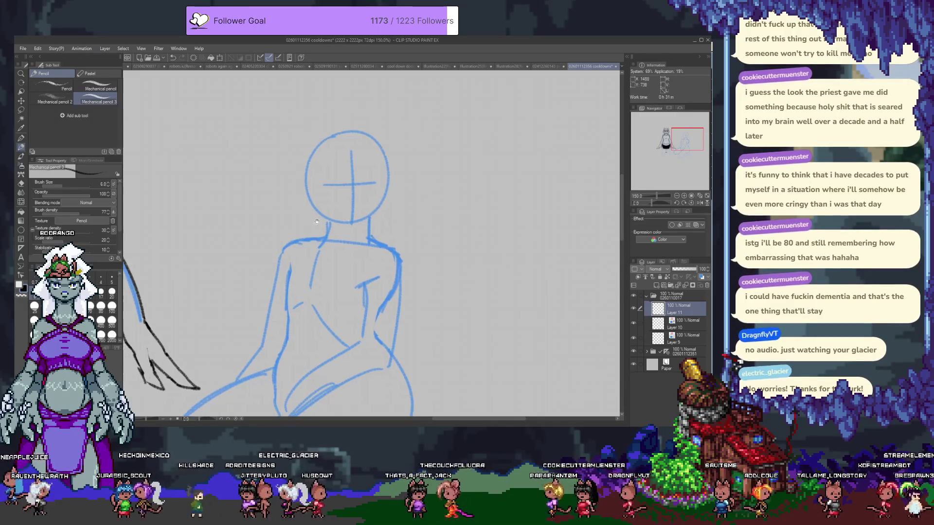
- Try eye arcs in the head, settling on a short slanted closed-eye stroke
drag(352, 154, 357, 174)
key(ctrl+z)
drag(326, 225, 352, 223)
key(ctrl+z)
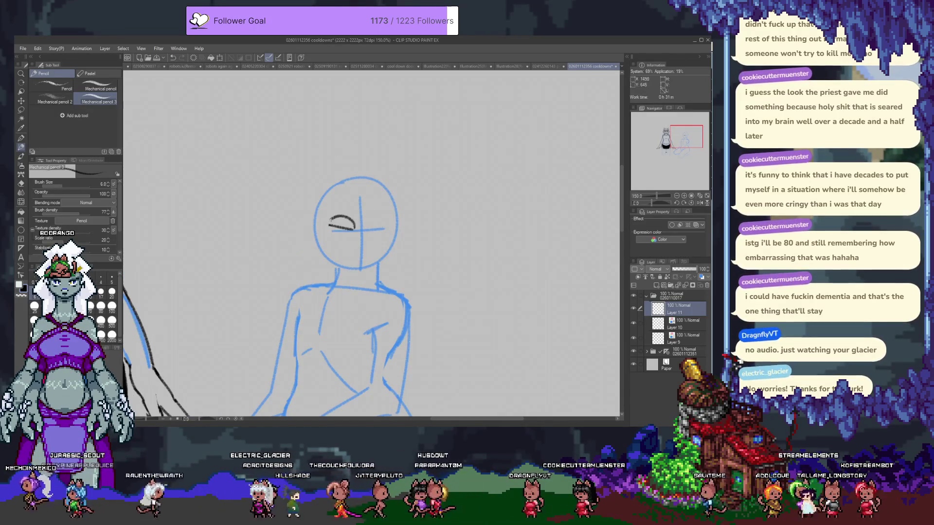
key(ctrl+z)
drag(328, 224, 354, 230)
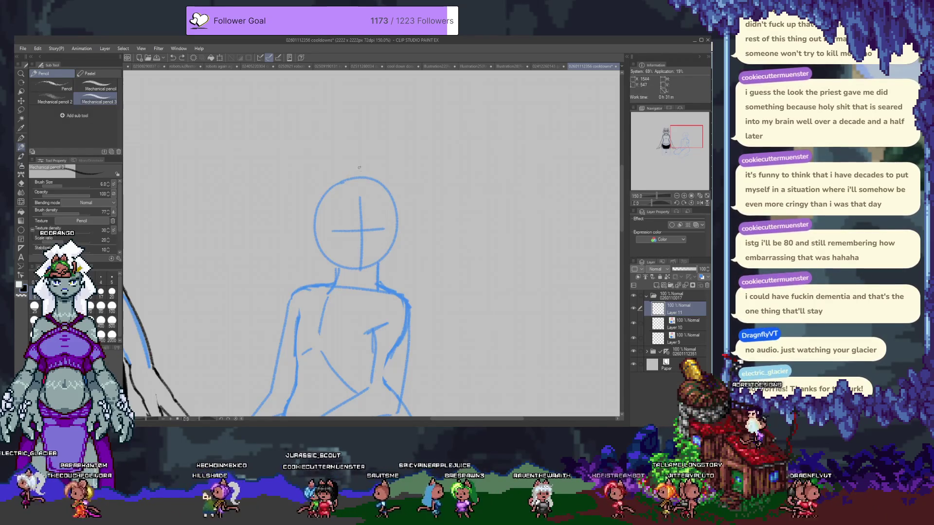
- Test hair strokes and arcs over the head, undoing each attempt
mouse_move(334, 151)
mouse_down()
mouse_move(297, 183)
mouse_move(292, 253)
mouse_up()
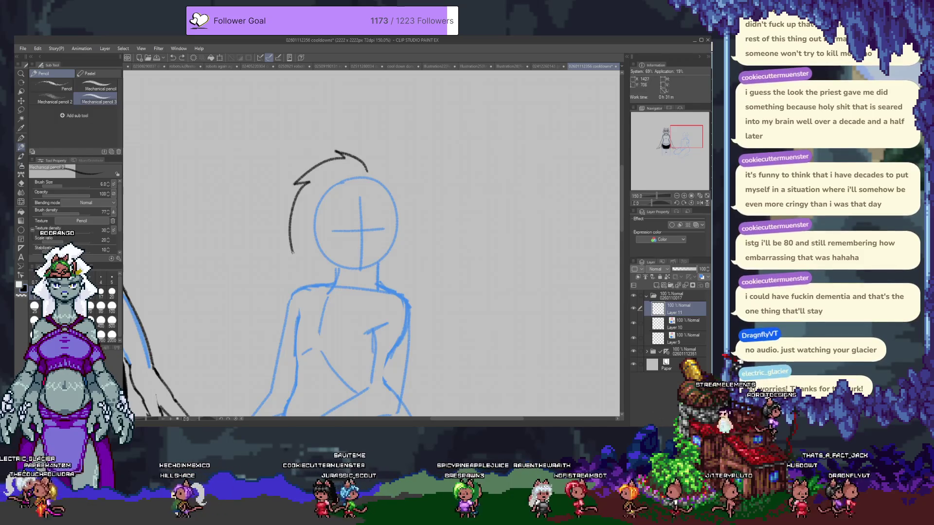
key(ctrl+z)
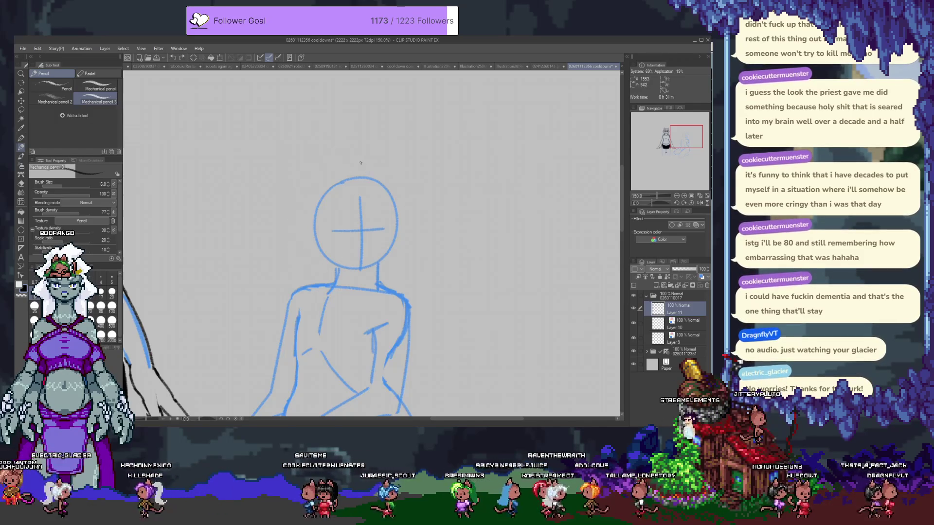
drag(353, 169, 266, 273)
key(ctrl+z)
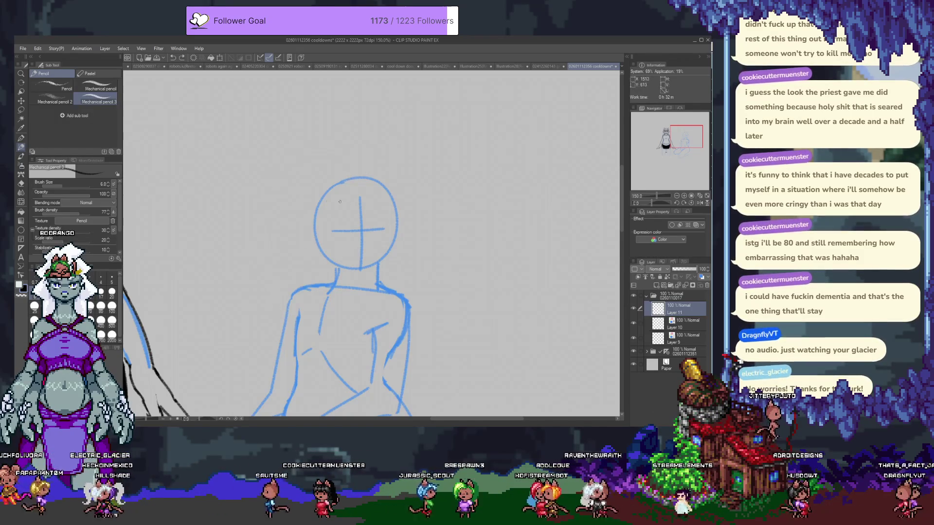
key(ctrl+z)
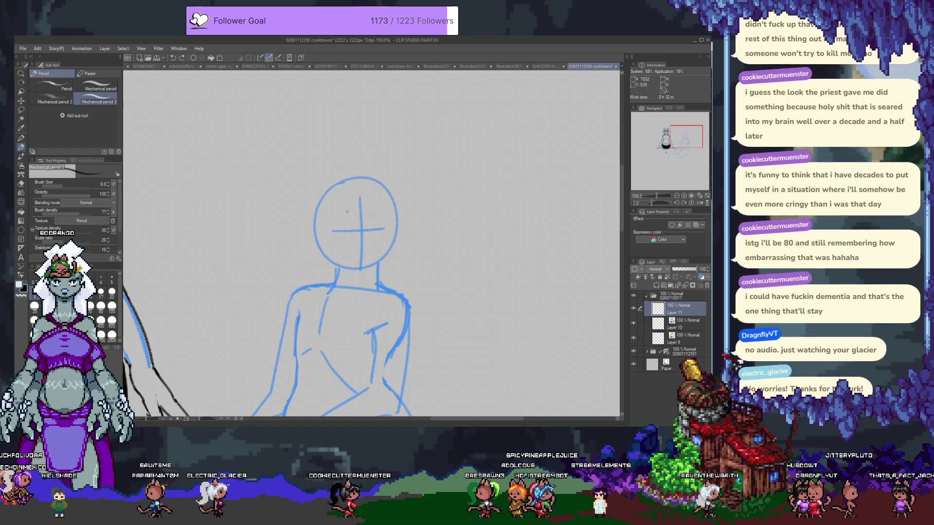
key(ctrl+z)
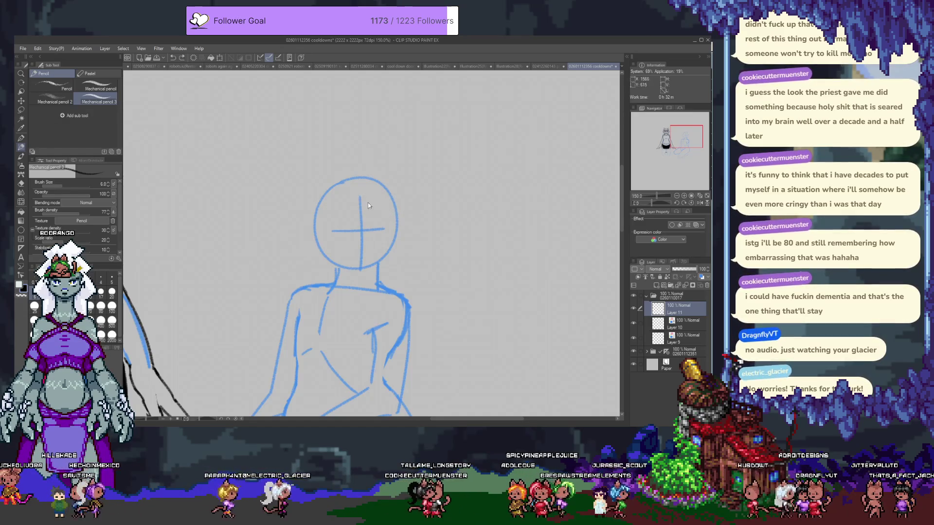
drag(400, 212, 374, 158)
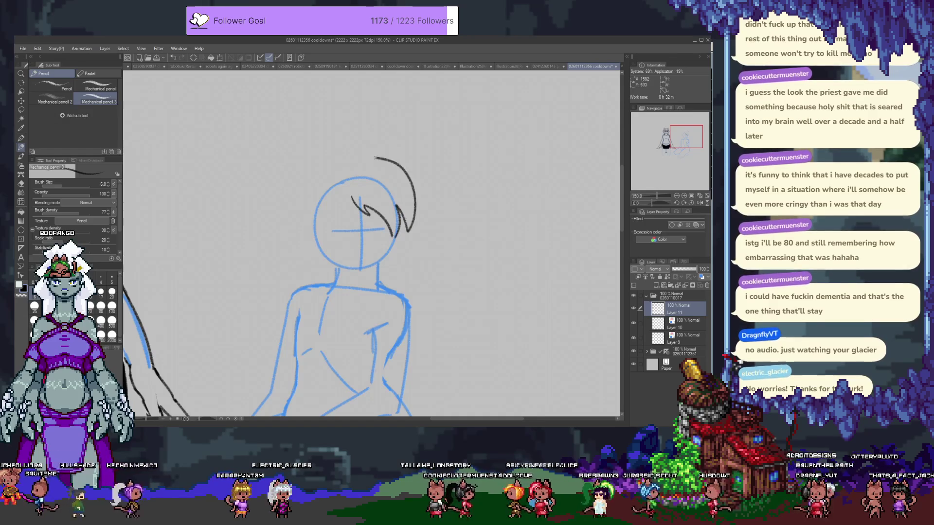
key(ctrl+z)
key(ctrl+z)
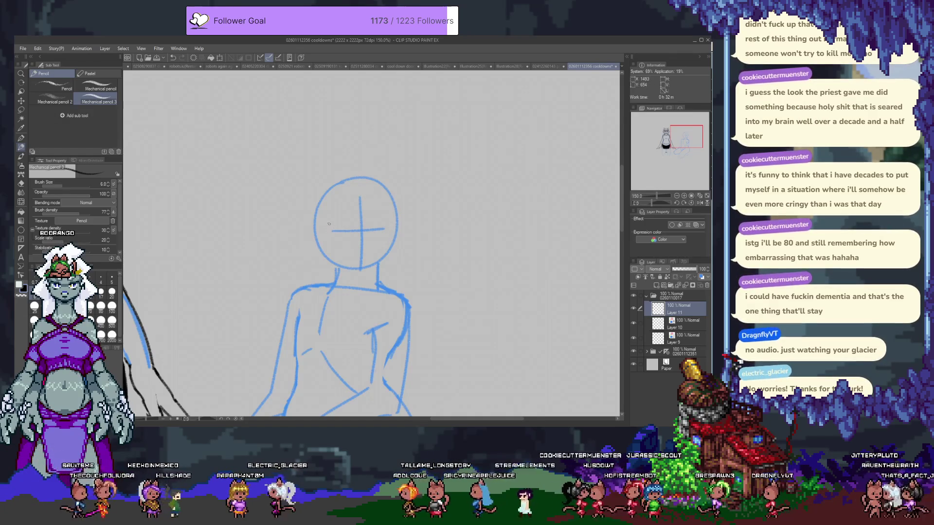
- Try strokes across and above the head, then undo them both
drag(320, 211, 393, 202)
key(ctrl+z)
drag(317, 192, 402, 199)
key(ctrl+z)
drag(349, 253, 352, 180)
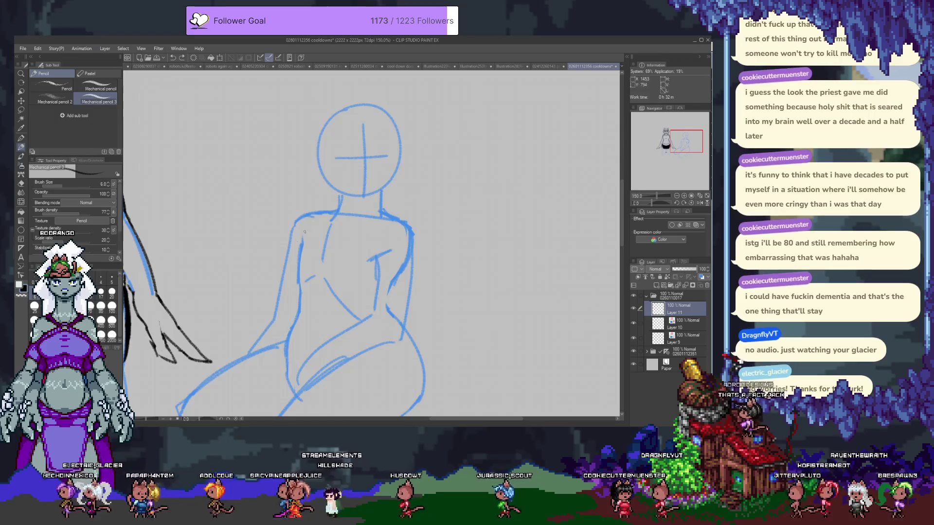
- Try torso and chest curves, keeping a diagonal black line along the left shoulder
drag(332, 210, 292, 246)
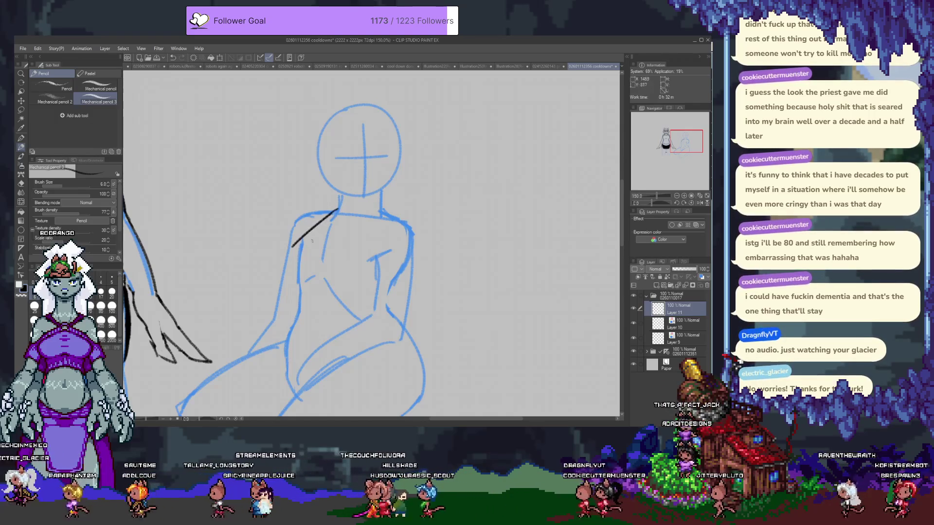
drag(277, 259, 305, 291)
key(ctrl+z)
key(ctrl+z)
drag(276, 260, 305, 291)
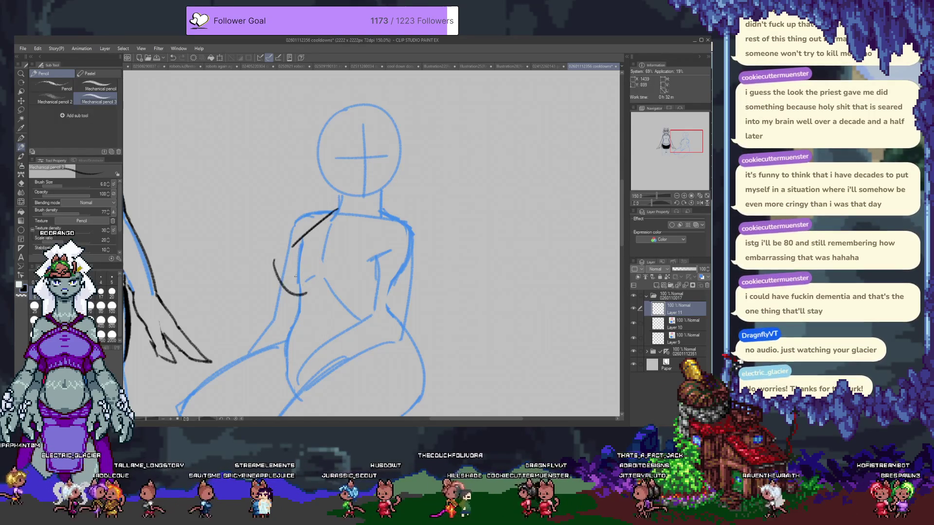
key(ctrl+z)
key(ctrl+z)
mouse_move(278, 256)
mouse_down()
mouse_move(306, 289)
mouse_move(288, 285)
mouse_move(300, 285)
mouse_up()
key(ctrl+z)
key(ctrl+z)
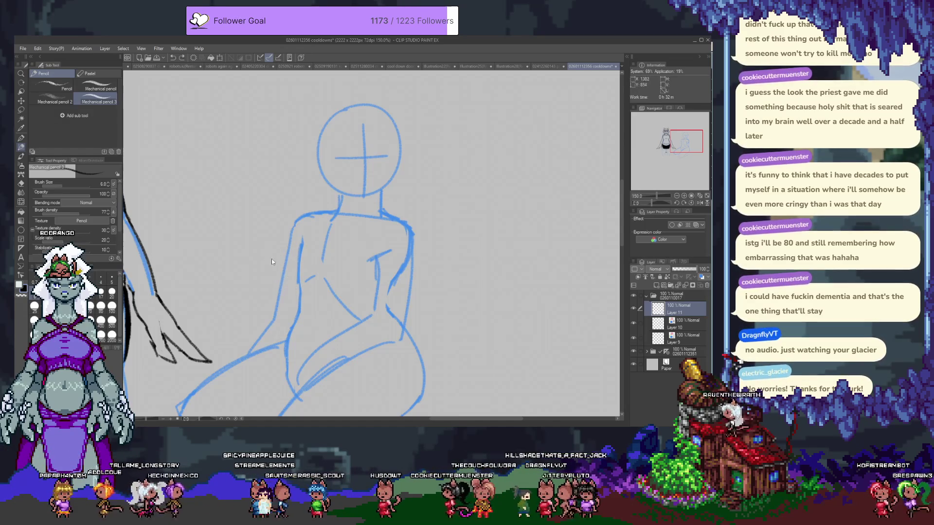
mouse_move(272, 261)
mouse_down()
mouse_move(301, 285)
mouse_move(374, 266)
mouse_up()
key(ctrl+z)
key(ctrl+z)
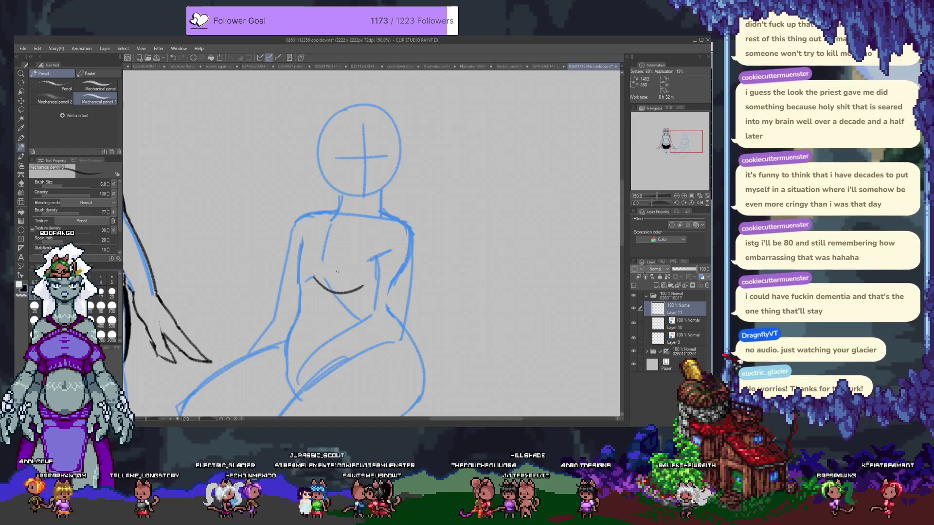
key(ctrl+z)
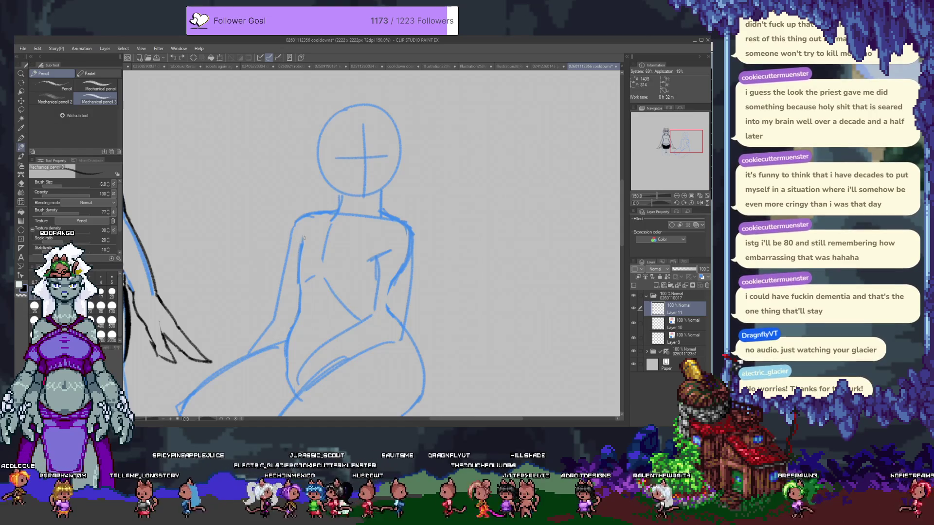
mouse_move(337, 205)
mouse_down()
mouse_move(289, 247)
mouse_move(300, 287)
mouse_up()
key(ctrl+z)
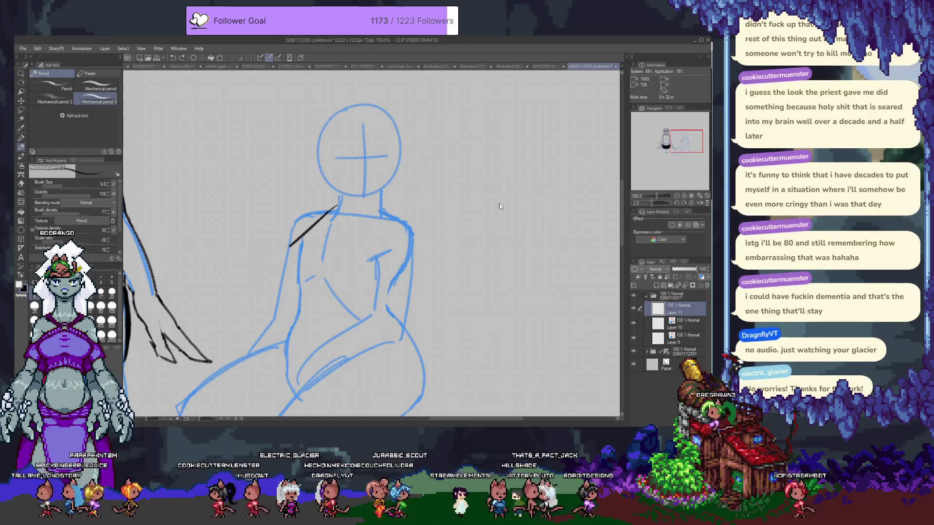
- Mirror the canvas view horizontally with the mechanical pencil still active
key(h)
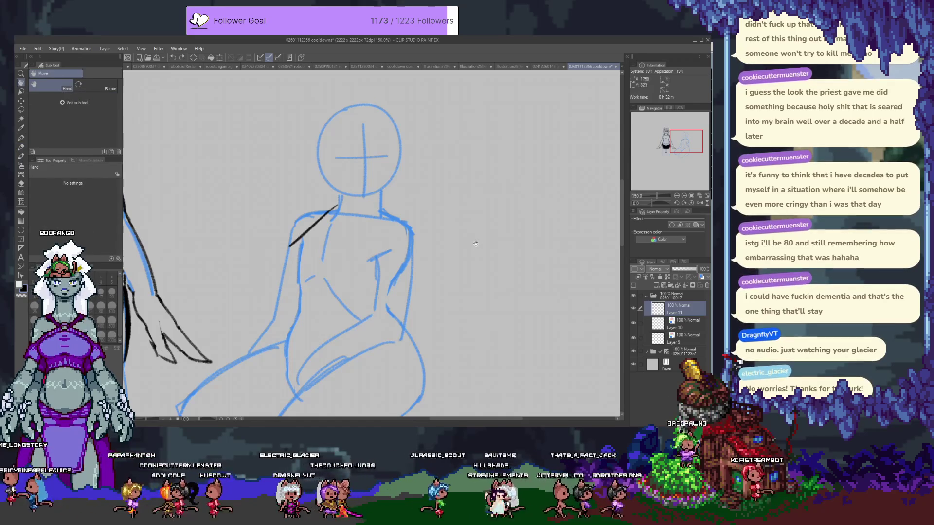
key(p)
click(699, 202)
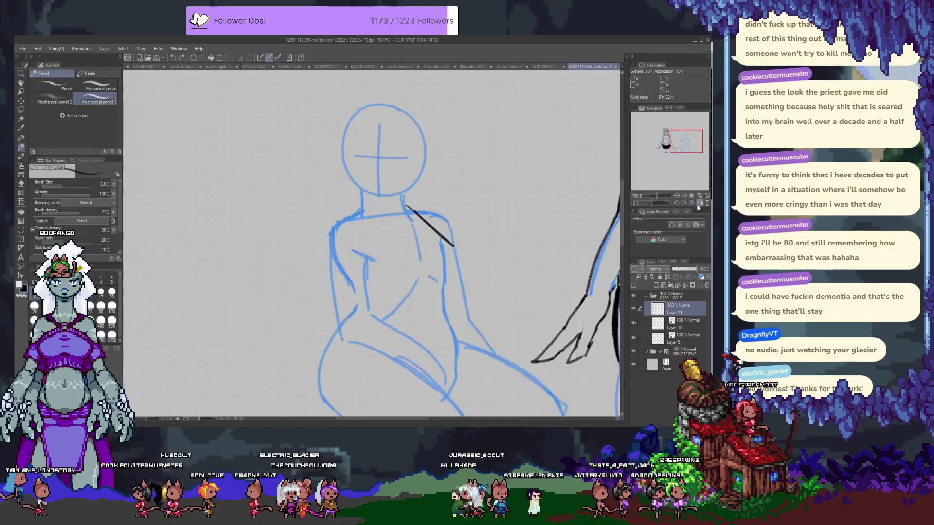
- Undo a test stroke, then try a chest-side curve and a shoulder line, undoing the line
scroll(427, 204, down, 1)
drag(427, 204, 486, 161)
key(ctrl+z)
key(ctrl+z)
scroll(350, 249, right, 2)
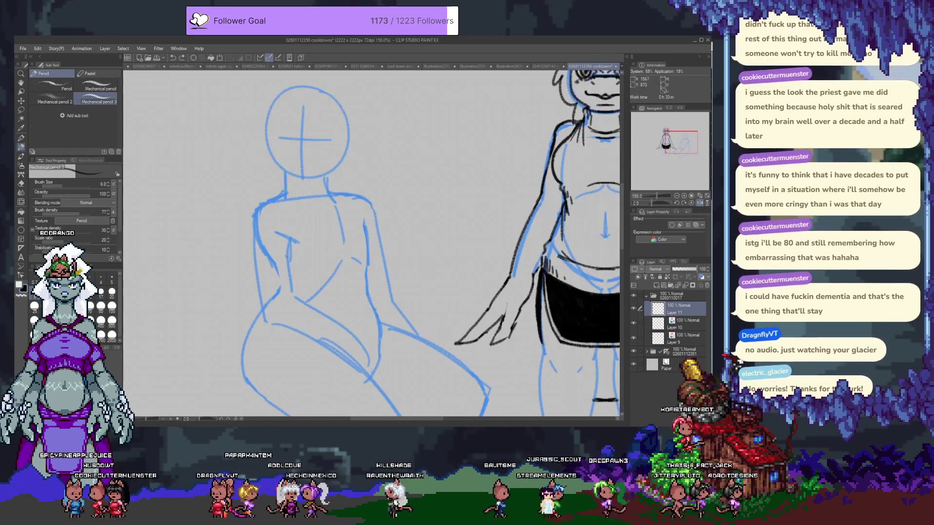
drag(363, 257, 388, 236)
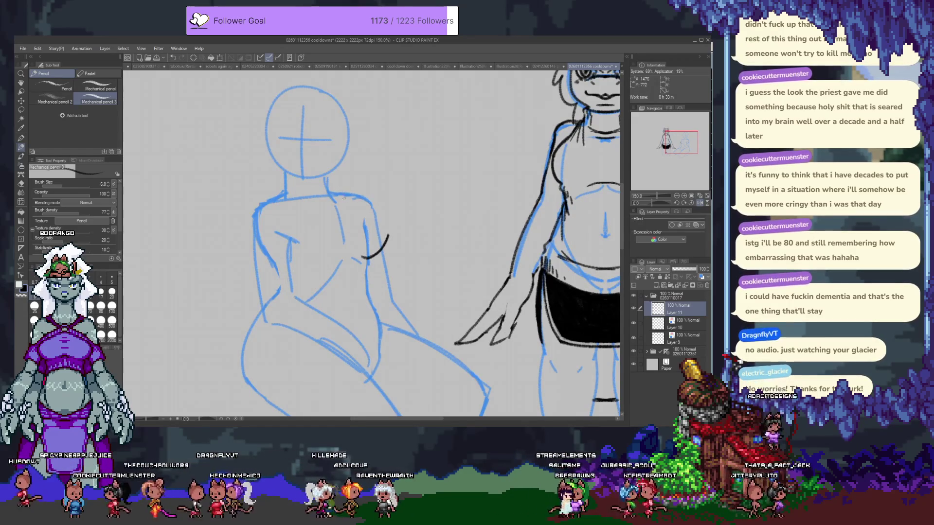
mouse_move(343, 193)
mouse_down()
mouse_move(385, 207)
mouse_move(383, 228)
mouse_up()
key(ctrl+z)
key(ctrl+z)
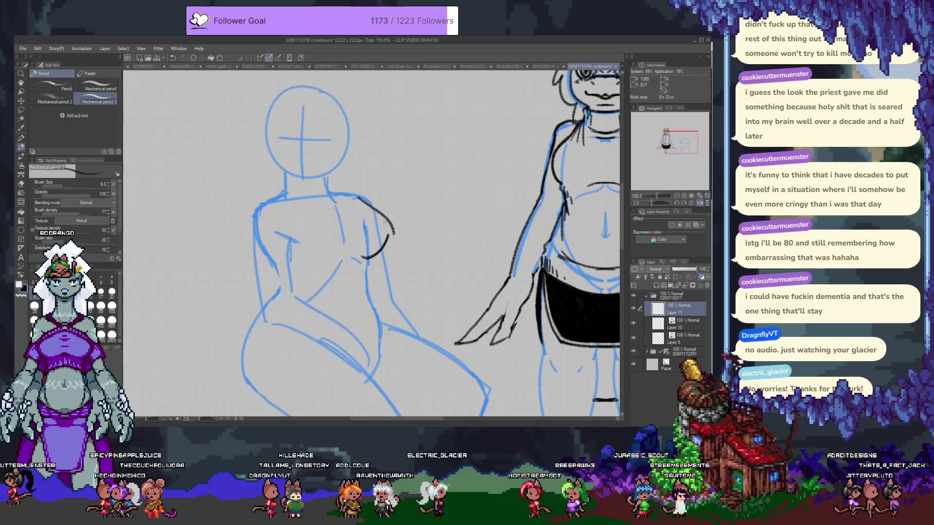
- Redraw the shoulder curve several times and undo a short stroke under the chest
drag(347, 194, 389, 231)
key(ctrl+z)
drag(348, 192, 390, 235)
key(ctrl+z)
drag(343, 193, 390, 237)
key(ctrl+z)
drag(350, 194, 388, 234)
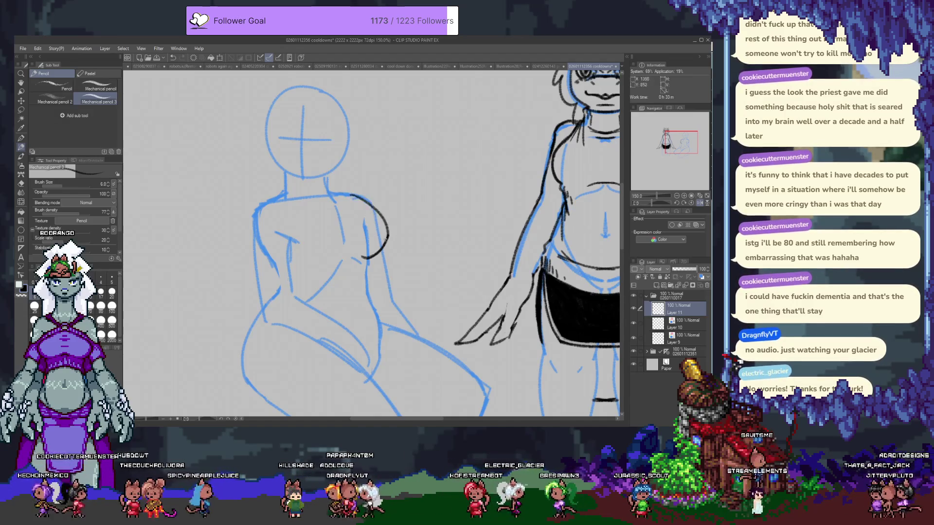
drag(310, 260, 348, 257)
key(ctrl+z)
- Erase the dark shoulder stroke and undo the chest and torso curves
key(e)
drag(349, 195, 391, 222)
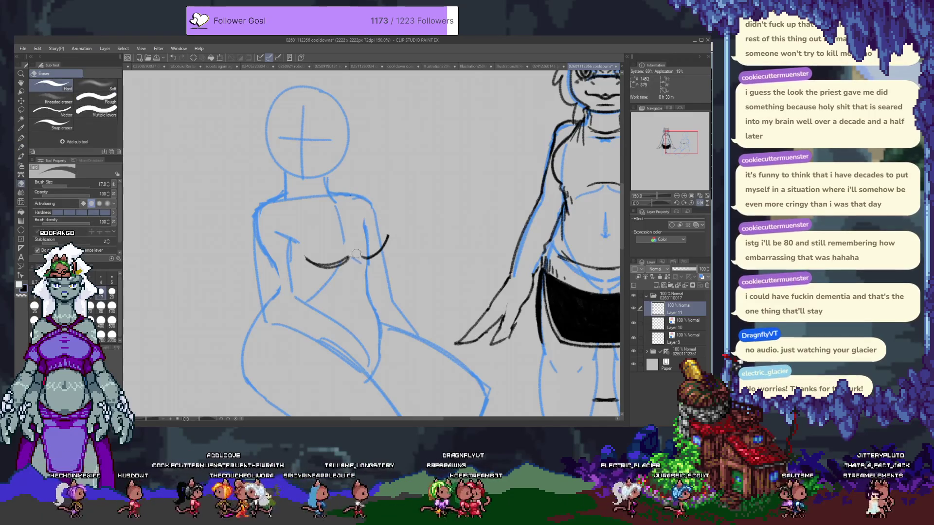
key(p)
key(ctrl+z)
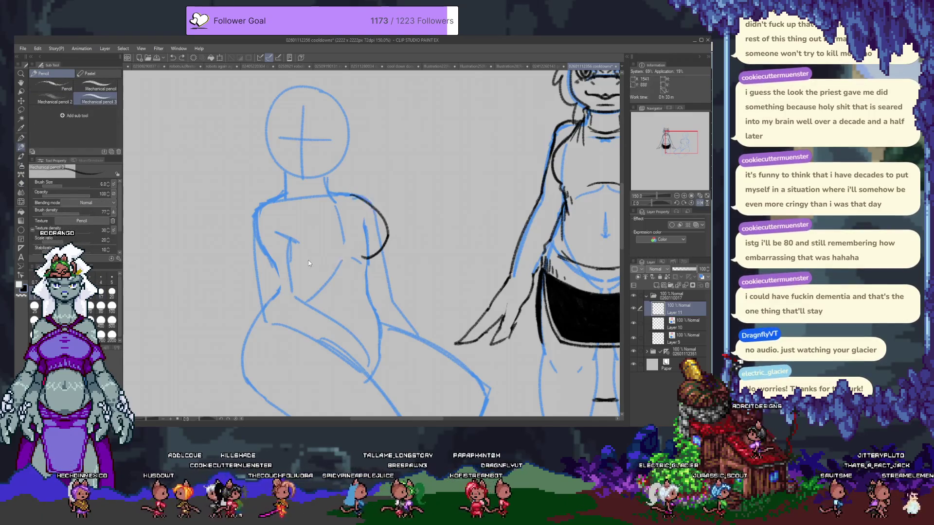
key(ctrl+z)
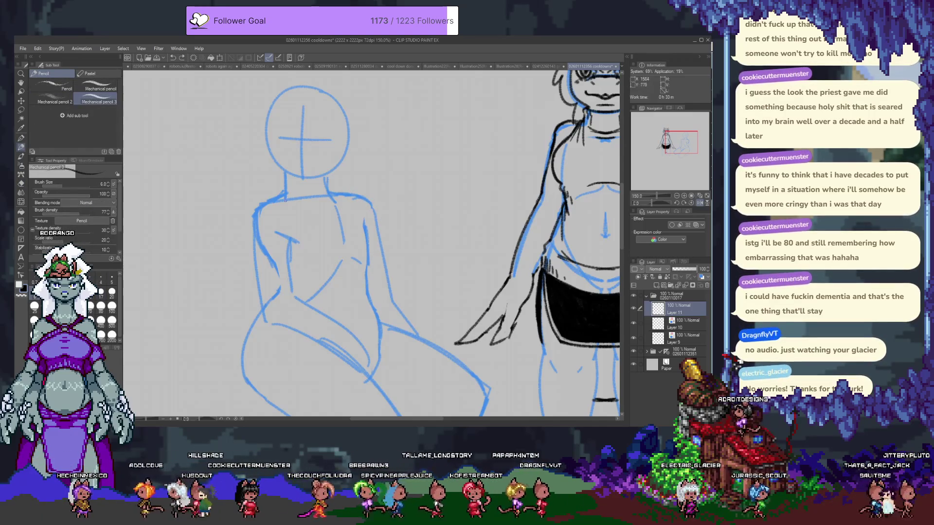
- Try strokes on the torso, under the chest and on the head circle, undoing each
drag(284, 196, 290, 221)
key(ctrl+z)
drag(291, 263, 336, 251)
key(ctrl+z)
key(ctrl+z)
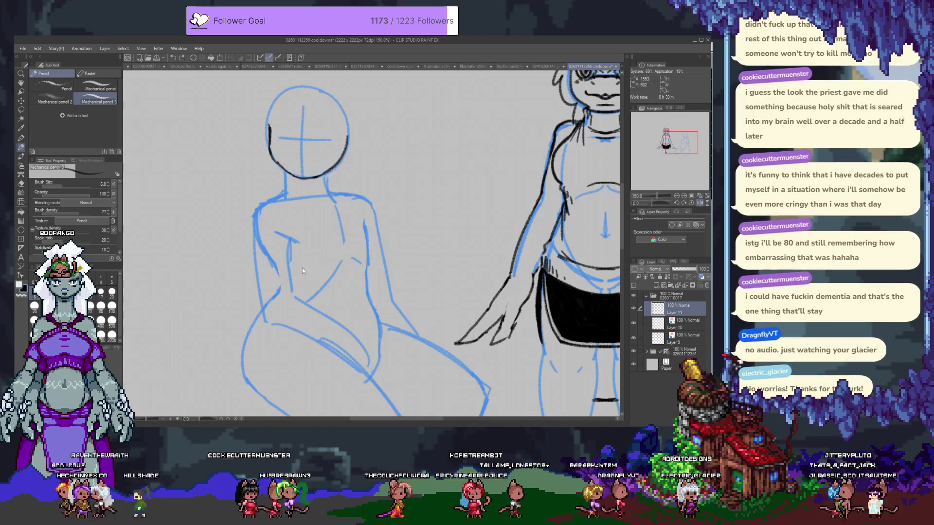
drag(269, 125, 348, 137)
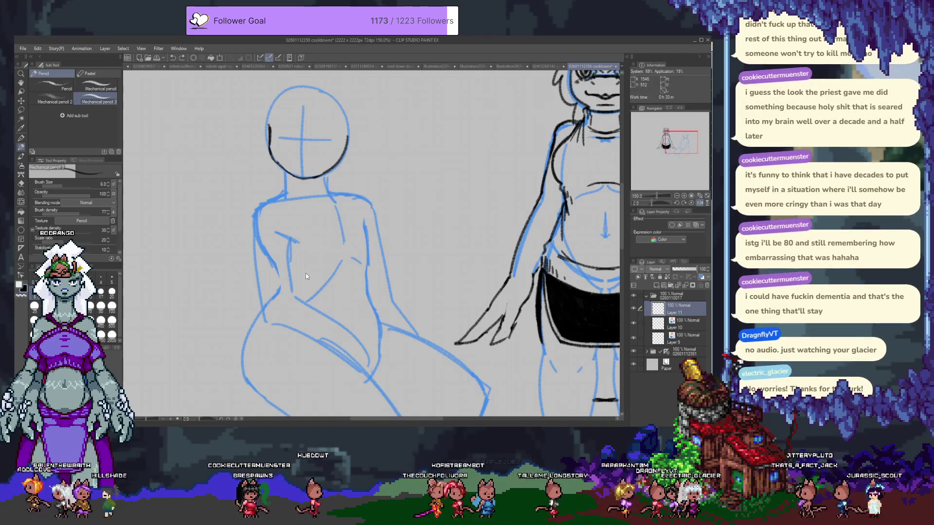
key(ctrl+z)
mouse_move(295, 272)
mouse_down()
mouse_move(342, 255)
mouse_move(319, 265)
mouse_move(347, 226)
mouse_up()
- Remove the remaining under-chest strokes and select the blue sketch Layer 9
key(ctrl+z)
key(ctrl+z)
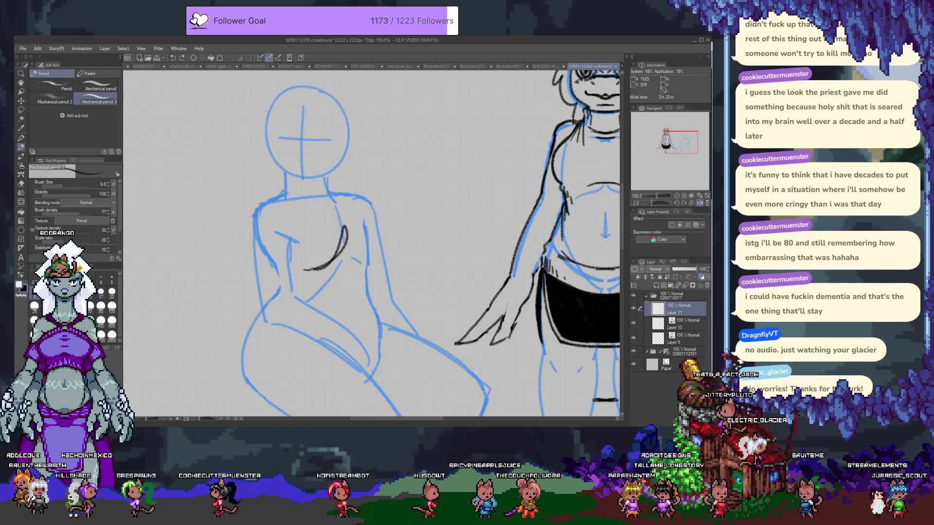
key(ctrl+z)
drag(295, 258, 344, 243)
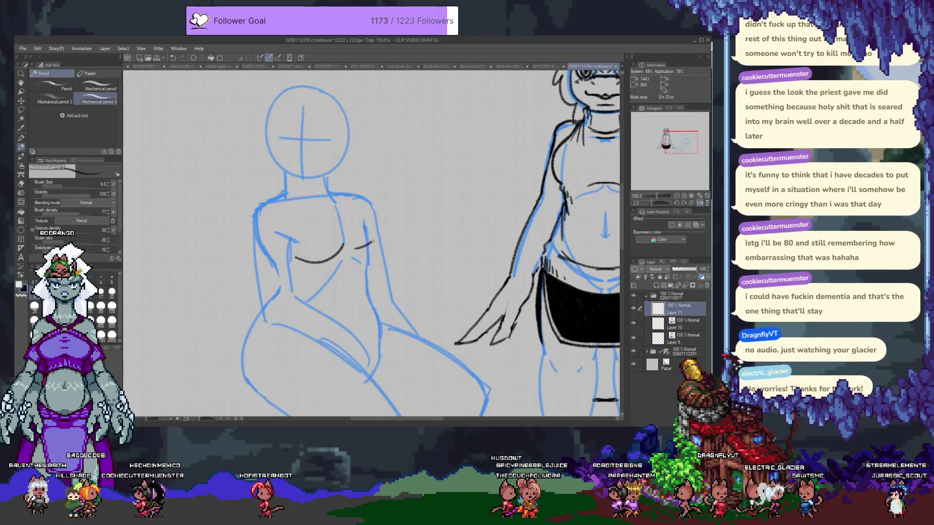
key(ctrl+z)
key(ctrl+z)
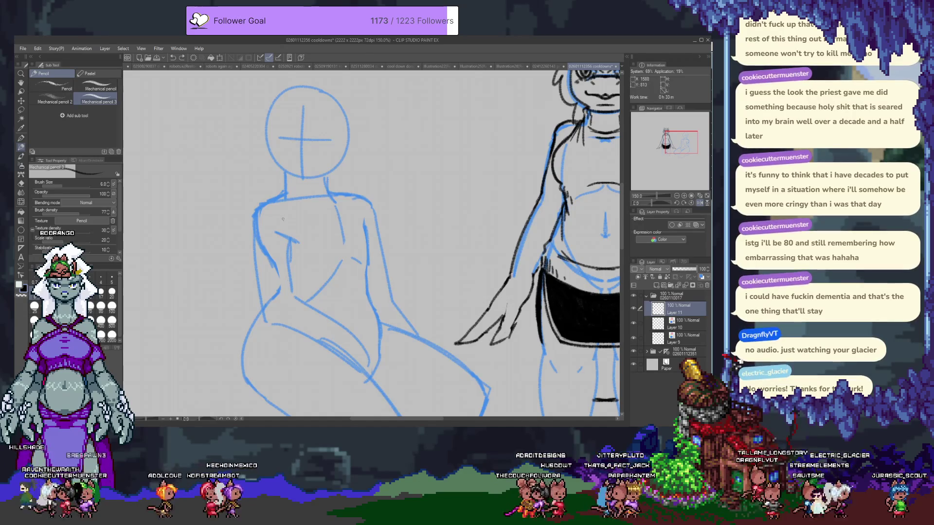
drag(294, 162, 312, 245)
ctrl+click(288, 193)
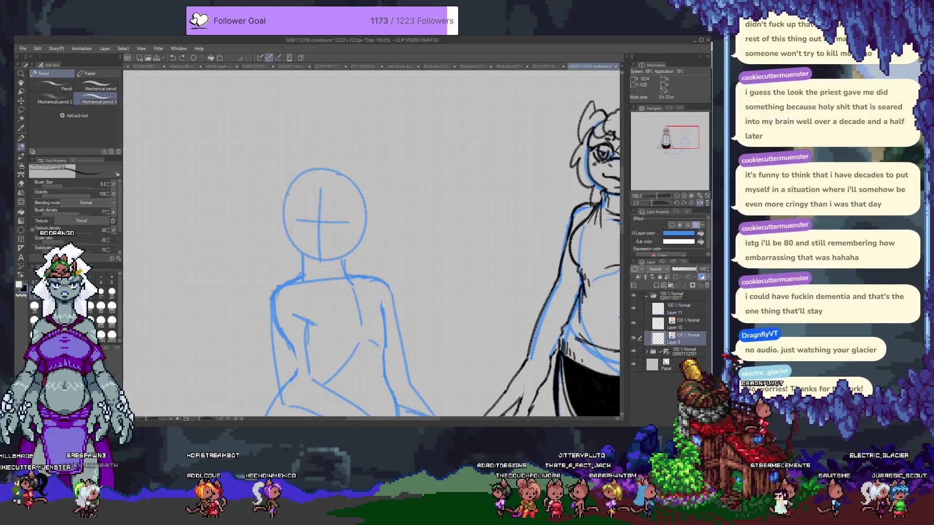
- Try retracing the blue head circle, undo it, and mirror the canvas view horizontally
drag(338, 169, 364, 221)
mouse_move(366, 213)
mouse_down()
mouse_move(299, 168)
mouse_move(283, 215)
mouse_move(318, 170)
mouse_up()
key(ctrl+z)
key(ctrl+z)
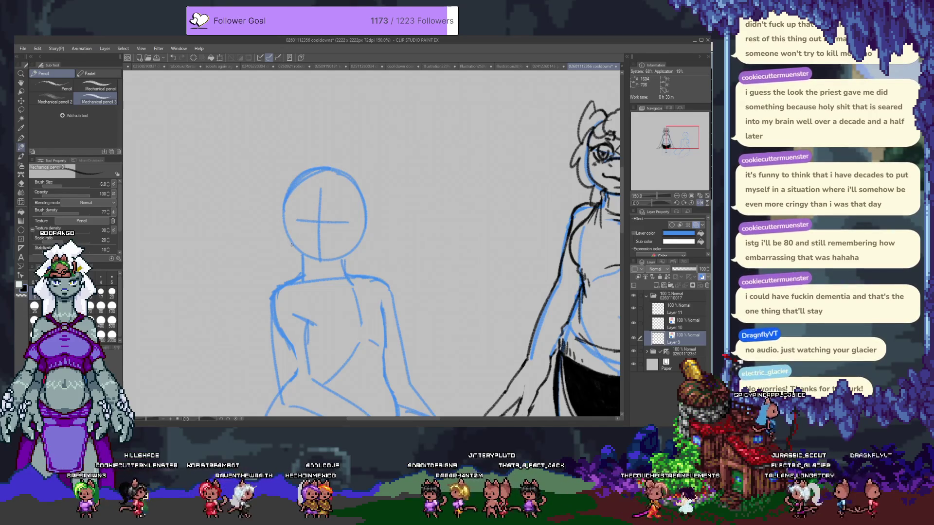
mouse_move(372, 279)
mouse_down()
mouse_move(293, 109)
mouse_move(294, 235)
mouse_up()
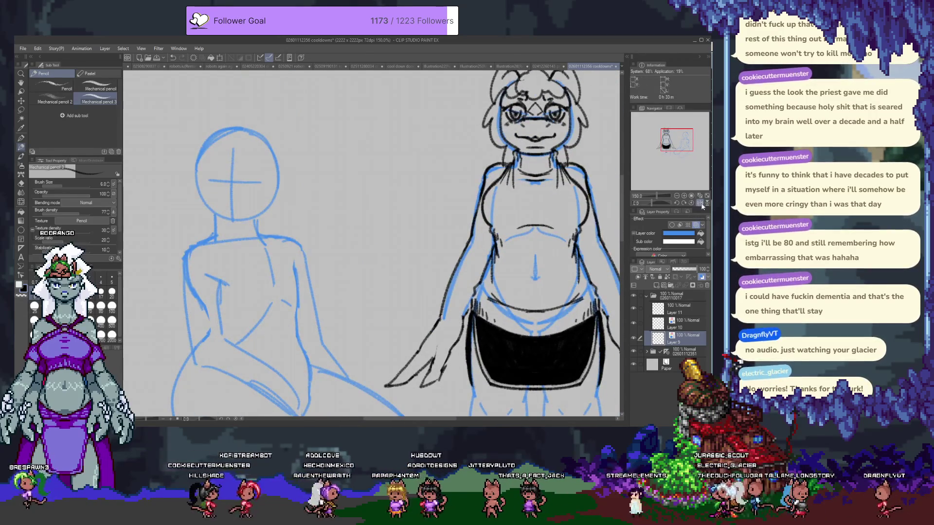
click(700, 203)
drag(594, 228, 637, 287)
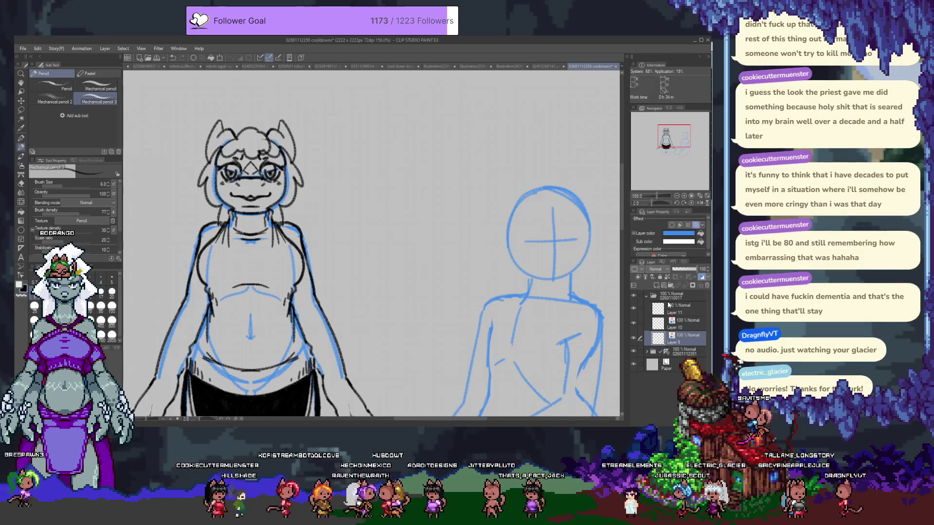
click(676, 351)
click(647, 351)
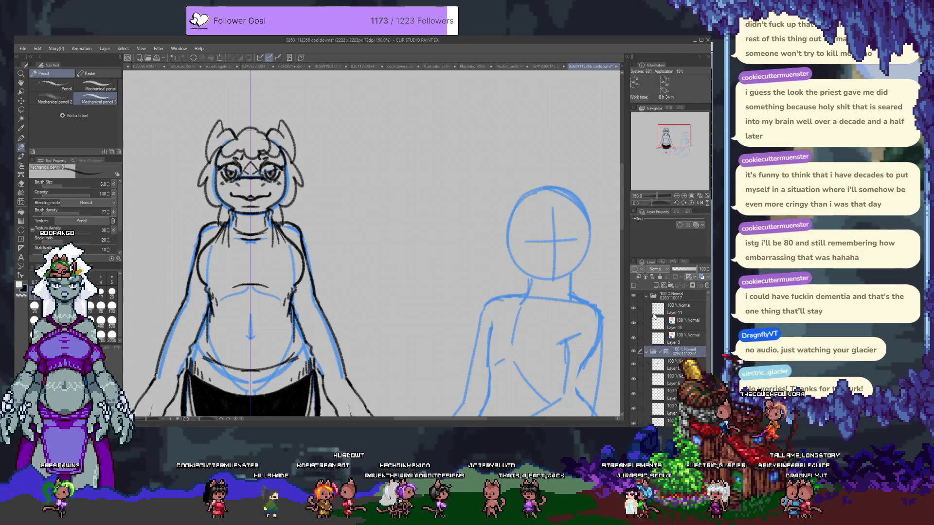
click(655, 285)
click(699, 277)
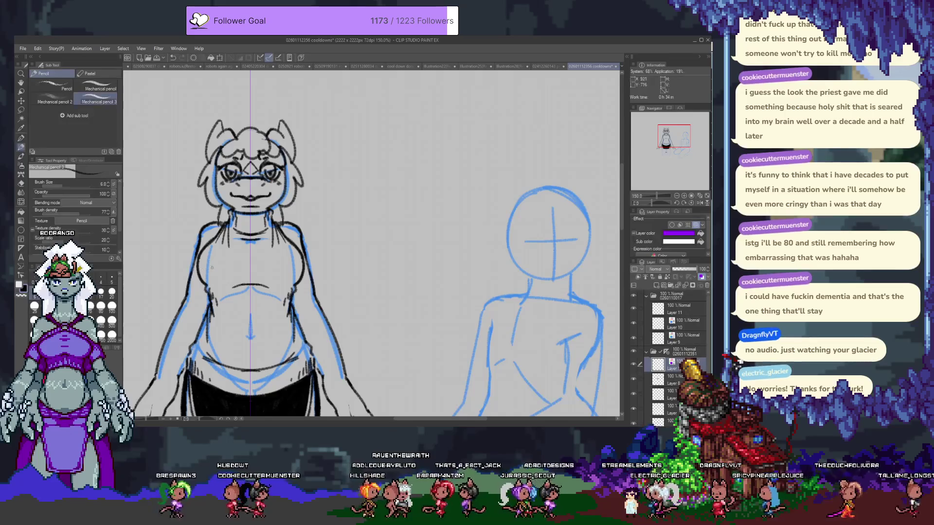
drag(319, 187, 335, 222)
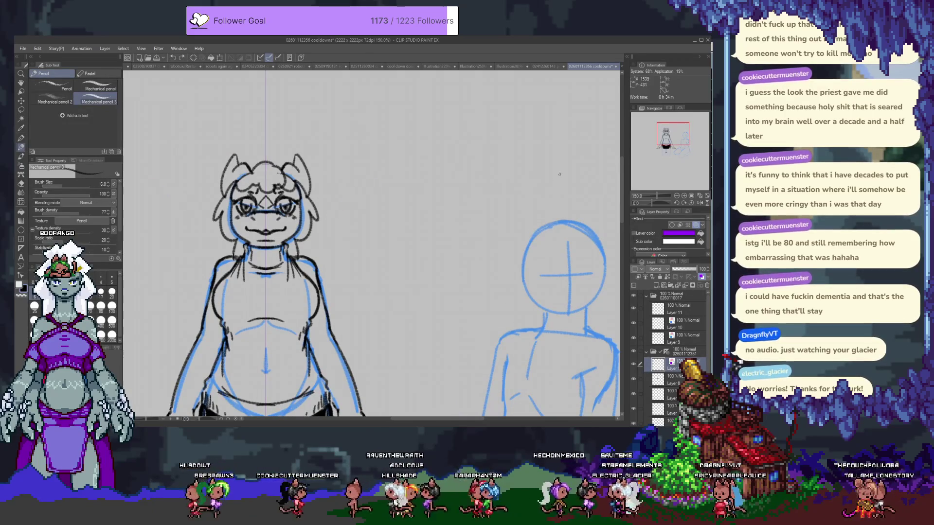
click(667, 285)
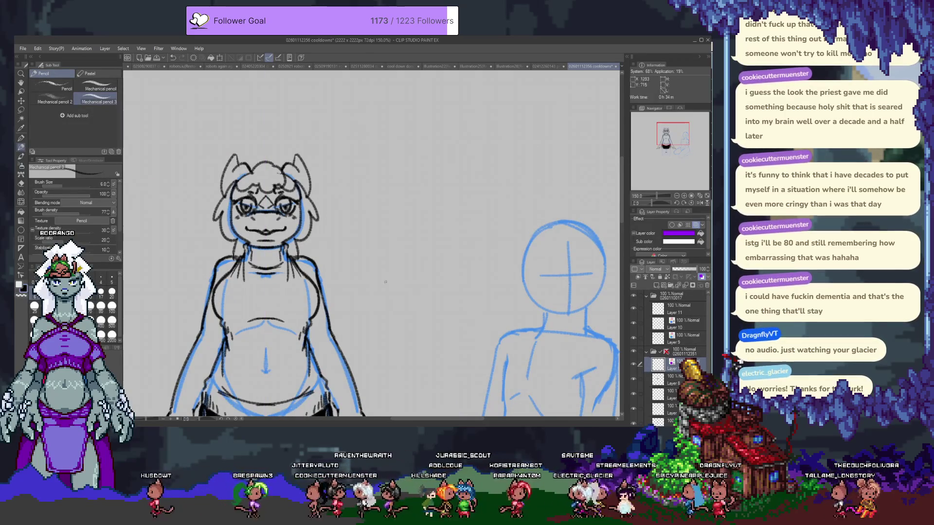
- Hand-write a purple signature right of the head, then date digits beginning 026011235
mouse_move(318, 191)
mouse_down()
mouse_move(361, 157)
mouse_move(326, 170)
mouse_move(362, 158)
mouse_up()
key(ctrl+z)
drag(320, 188, 382, 139)
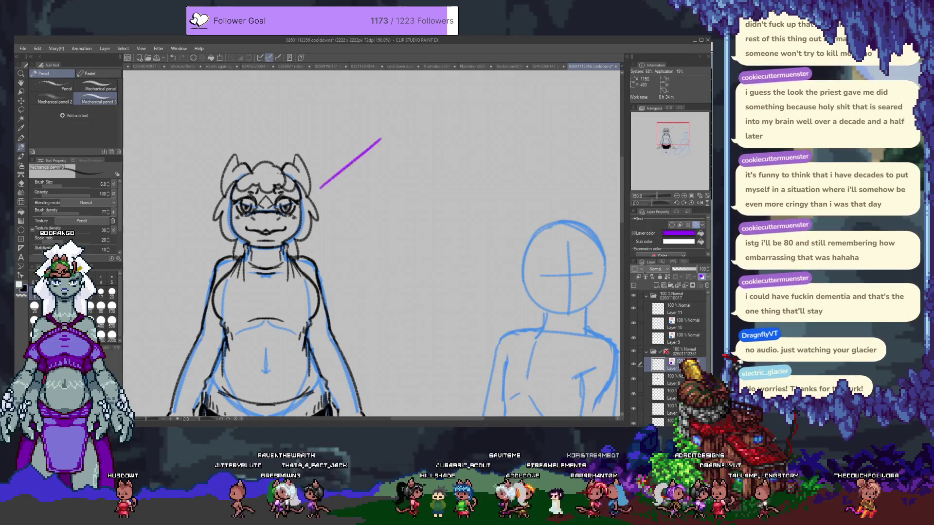
mouse_move(319, 194)
mouse_down()
mouse_move(327, 173)
mouse_move(357, 155)
mouse_move(356, 177)
mouse_move(370, 176)
mouse_up()
drag(377, 165, 383, 162)
drag(389, 156, 389, 166)
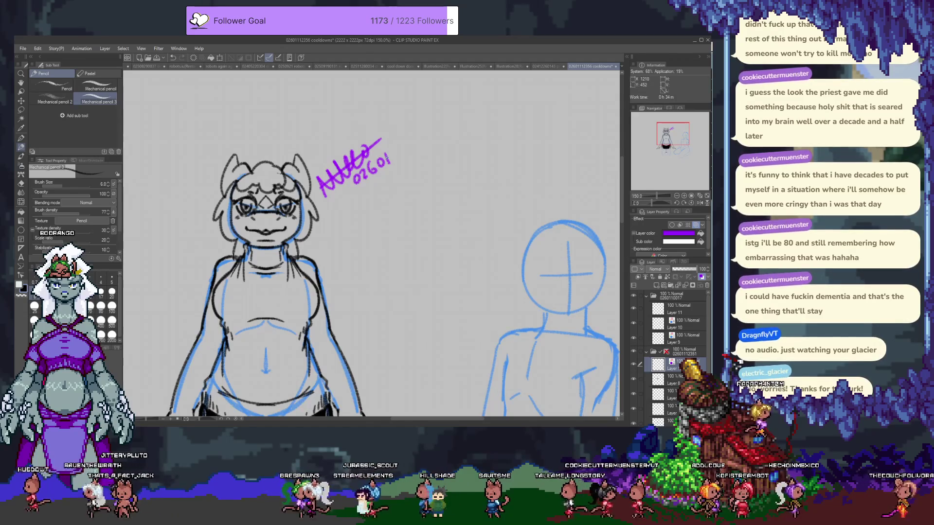
drag(396, 152, 401, 159)
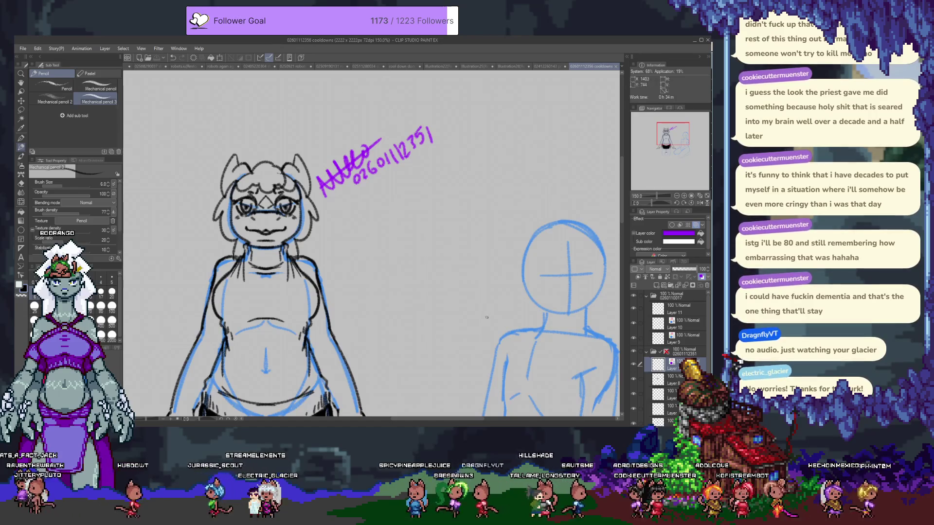
- Zoom out to 90% and center the whole signed drawing in view
scroll(368, 232, down, 5)
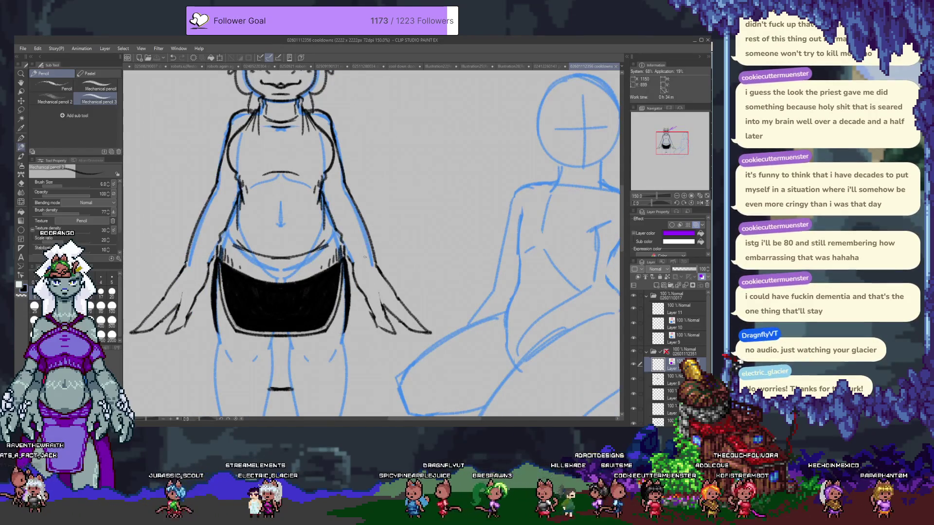
mouse_move(459, 227)
mouse_down()
mouse_move(392, 264)
mouse_move(452, 320)
mouse_up()
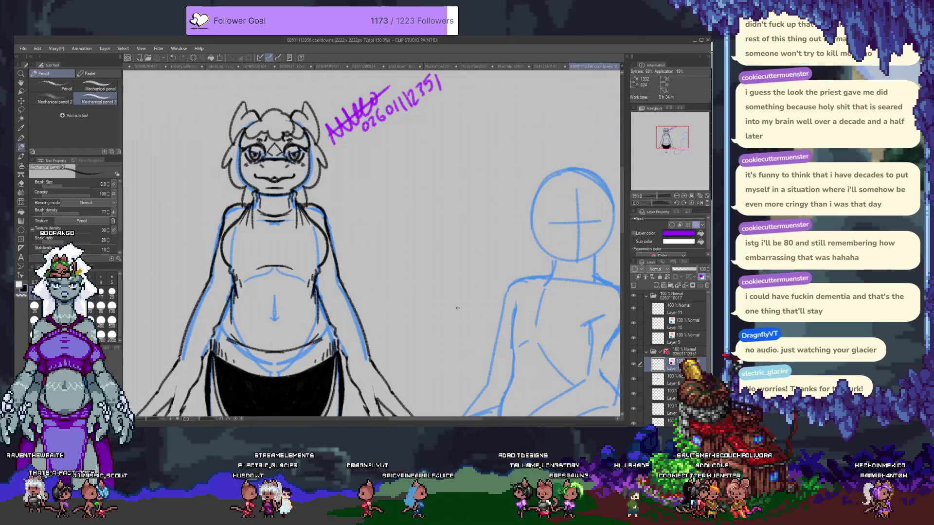
scroll(377, 227, down, 2)
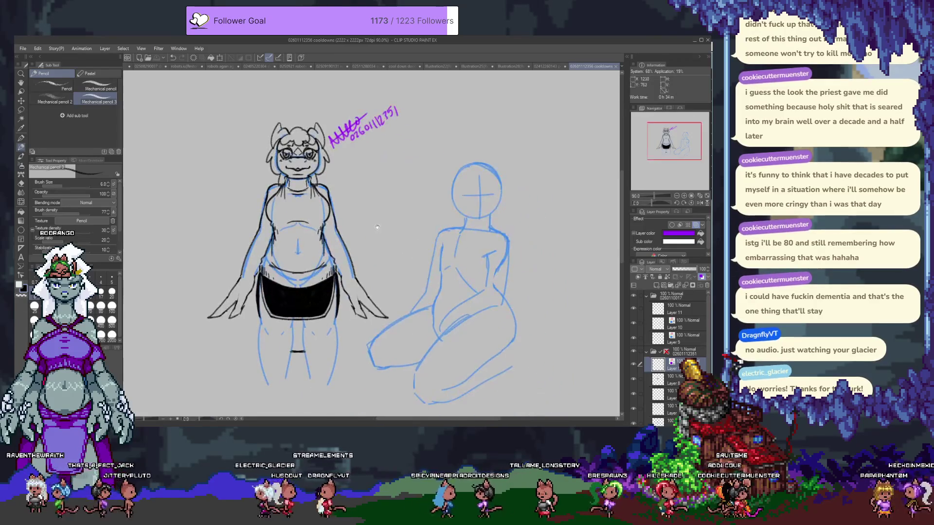
mouse_move(376, 226)
mouse_down()
mouse_move(387, 265)
mouse_move(480, 265)
mouse_up()
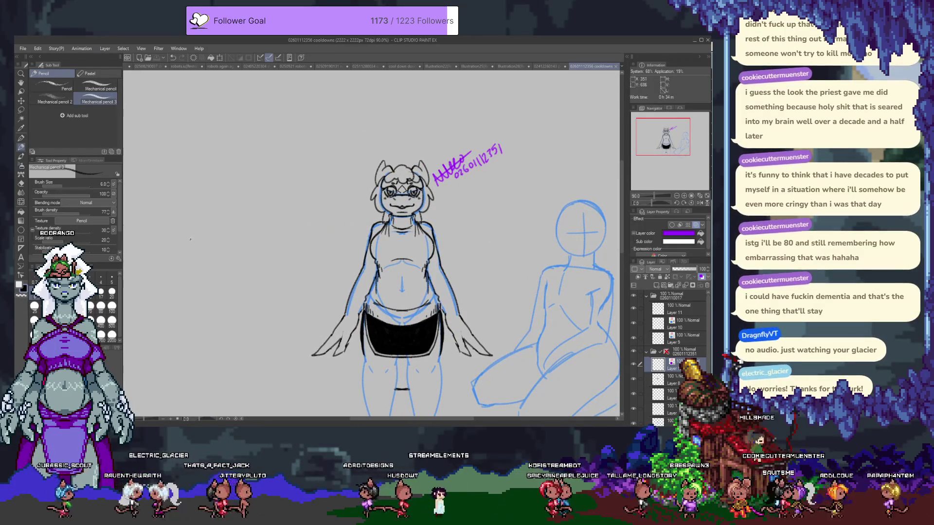
drag(233, 258, 258, 246)
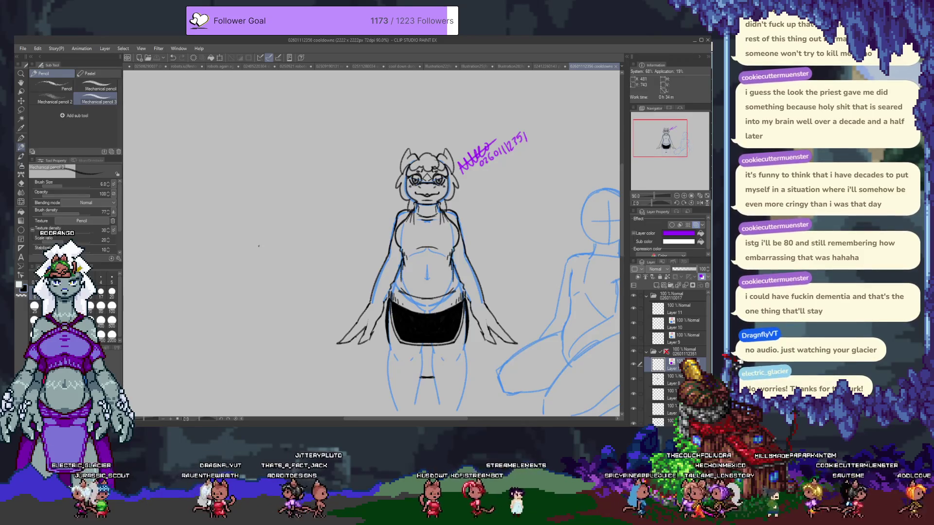
click(683, 298)
click(646, 296)
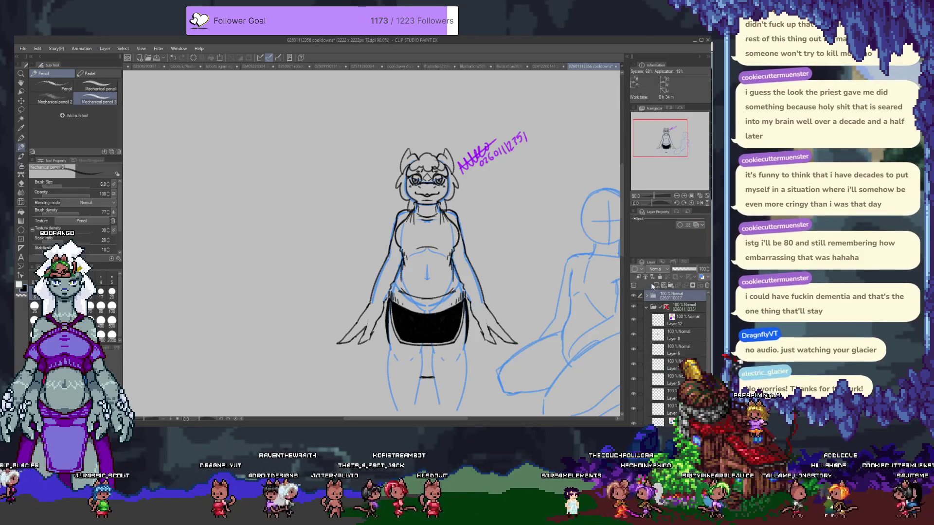
click(646, 307)
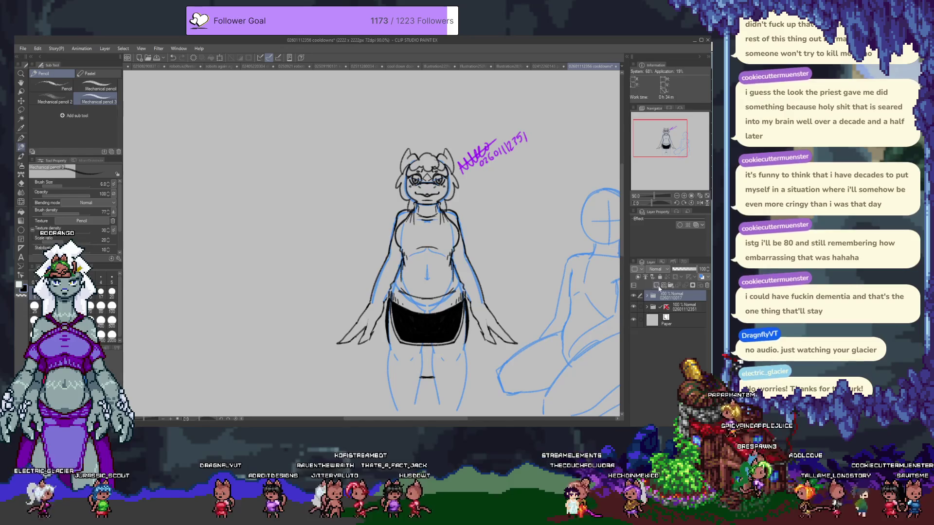